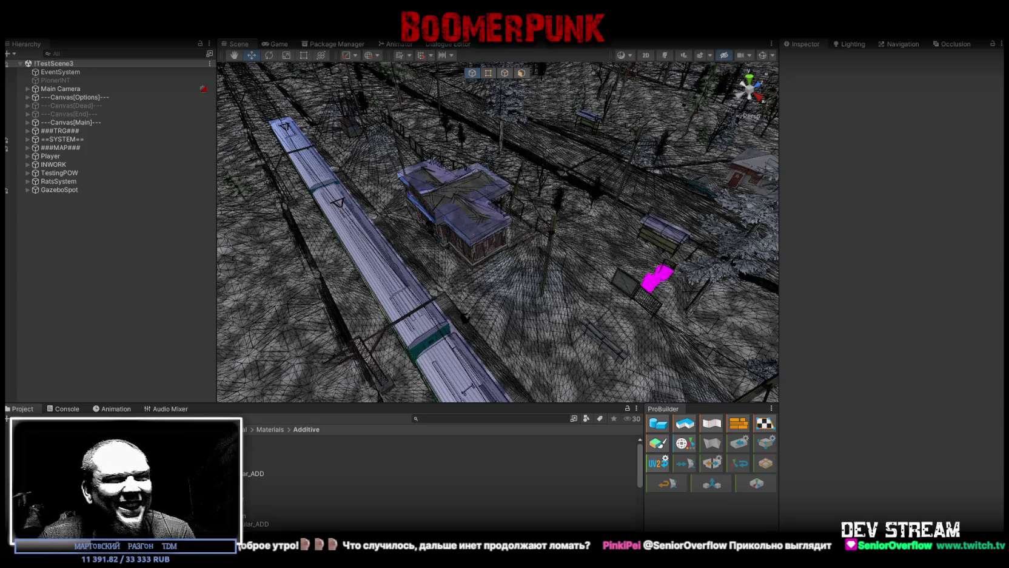
# Drag the Chrome window showing the Twitch clip up in front of the Unity editor
pyautogui.moveTo(427, 564)
pyautogui.mouseDown()
pyautogui.moveTo(426, 256)
pyautogui.moveTo(452, 195)
pyautogui.moveTo(133, 27)
pyautogui.moveTo(106, 50)
pyautogui.mouseUp()
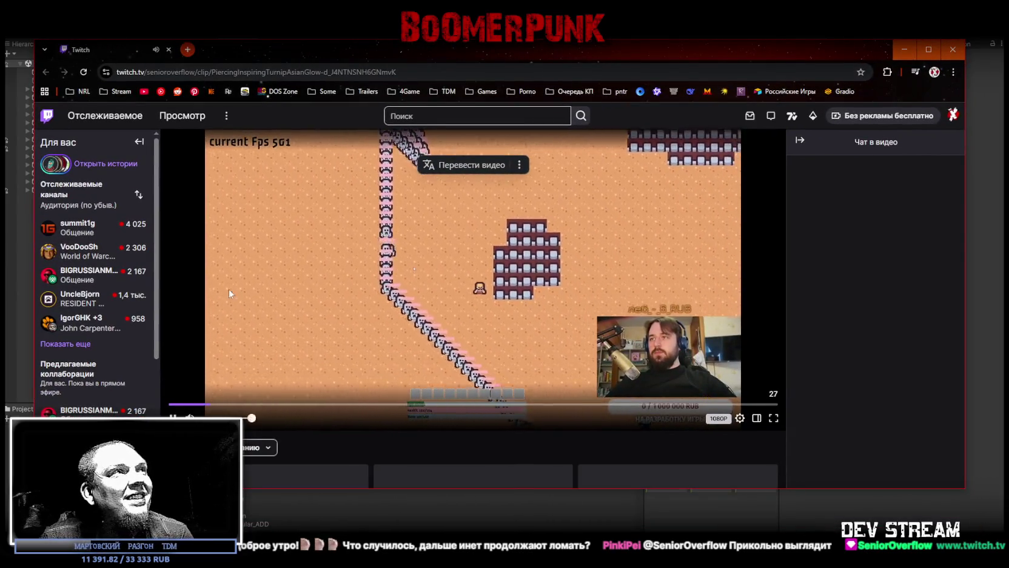
# Watch the нападение призраков clip in theatre mode to its end, then seek to about 11 seconds
pyautogui.scroll(-3, 445, 362)
pyautogui.scroll(3, 444, 362)
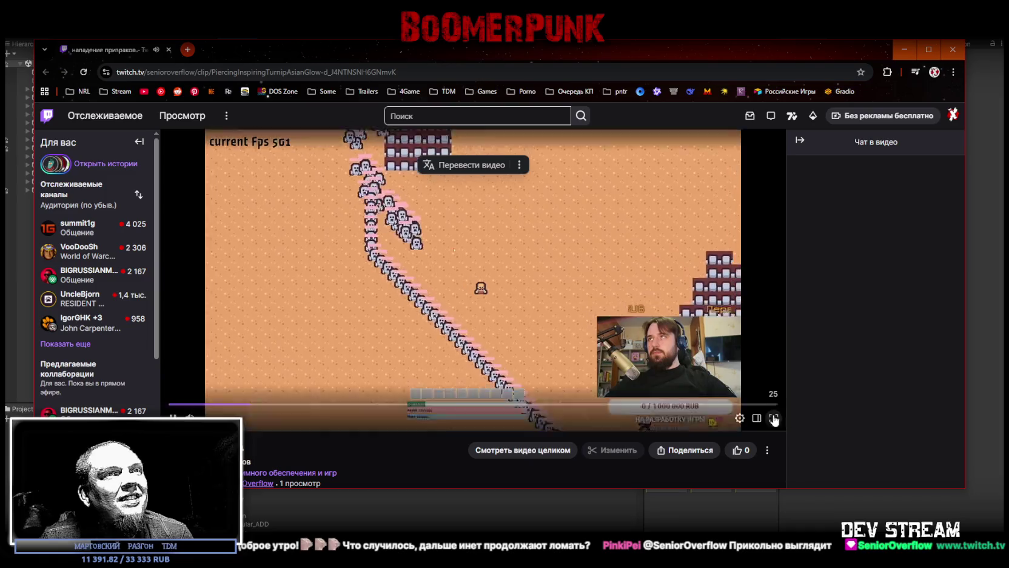
pyautogui.click(758, 416)
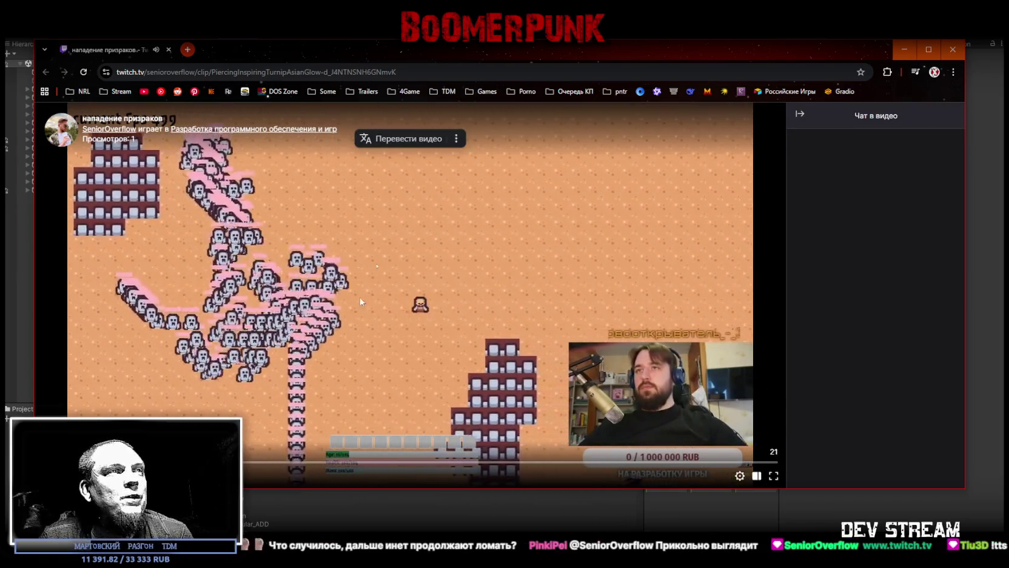
pyautogui.moveTo(54, 112); pyautogui.dragTo(345, 358)
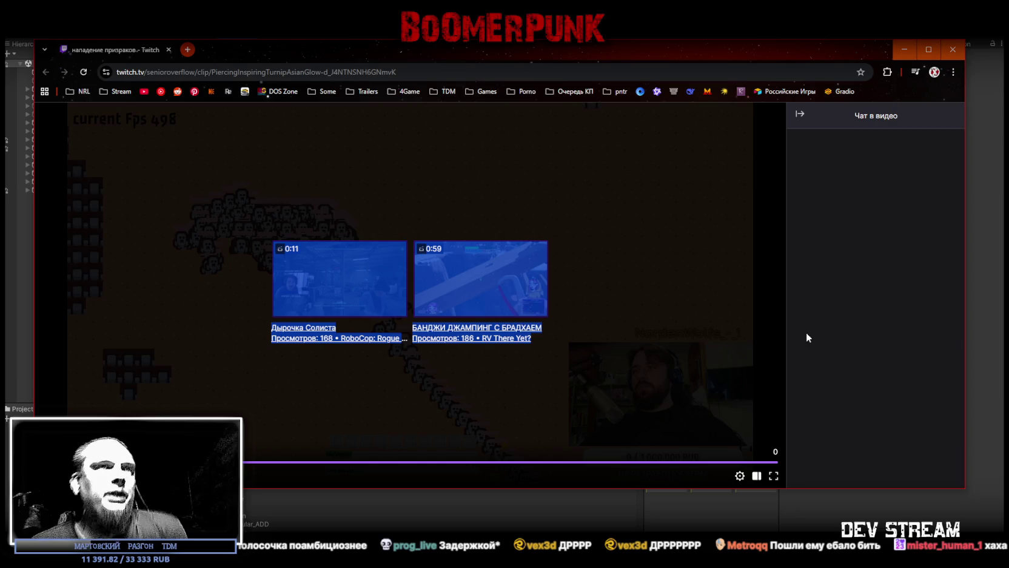
pyautogui.click(485, 461)
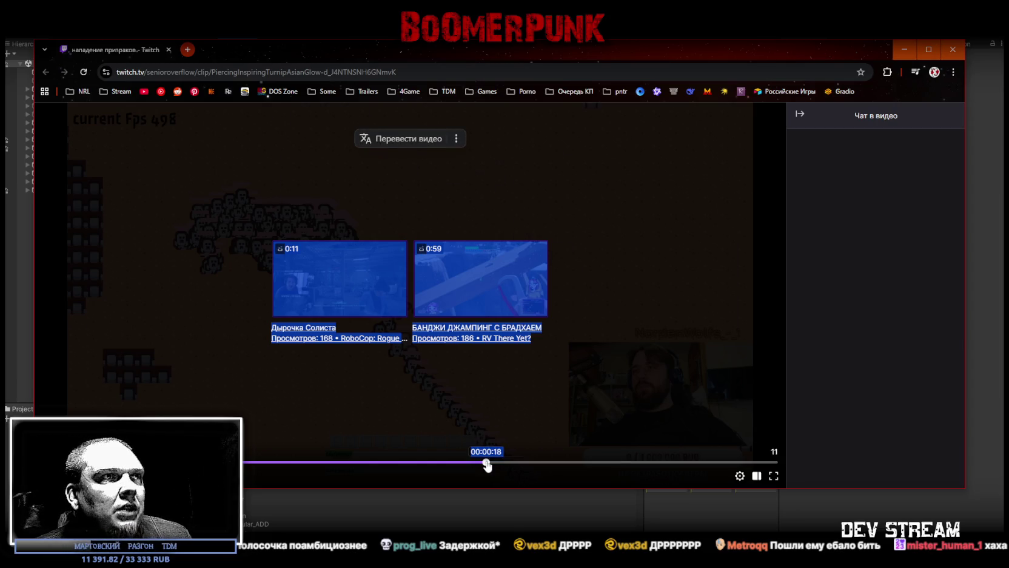
# Replay the clip from an earlier point to its end screen, then switch back to Unity
pyautogui.click(328, 462)
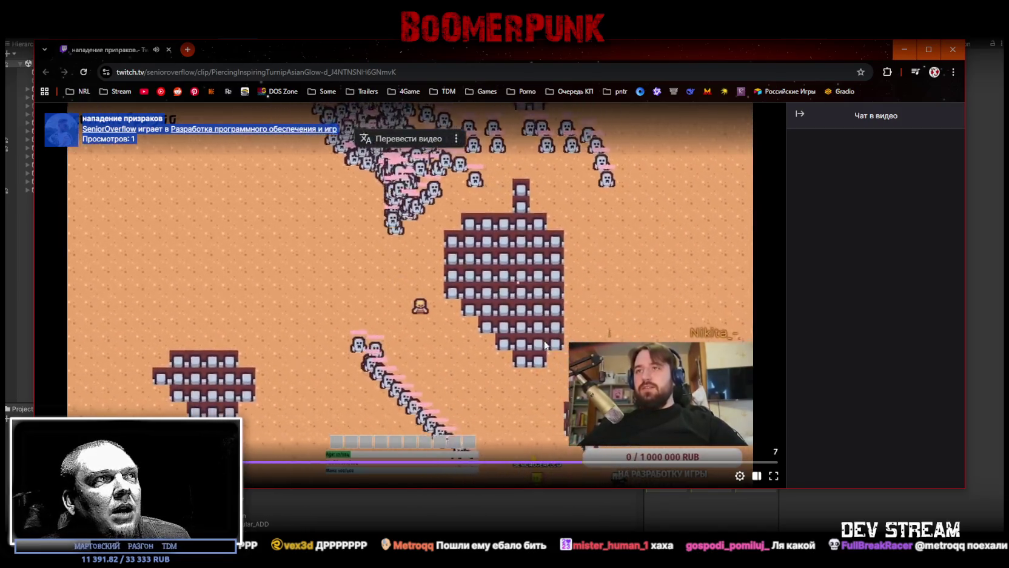
pyautogui.moveTo(544, 338)
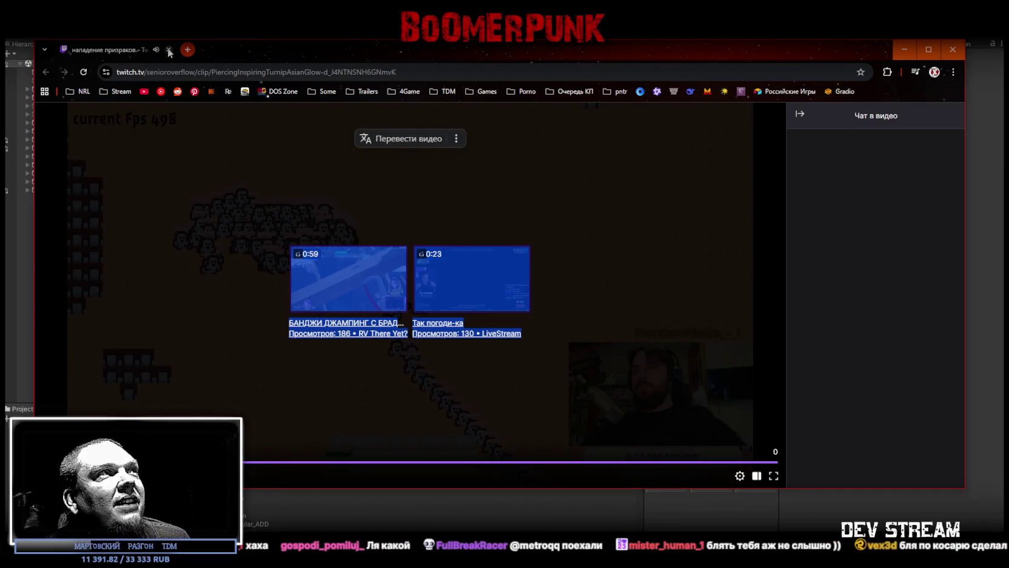
pyautogui.hotkey('alt', 'Tab')
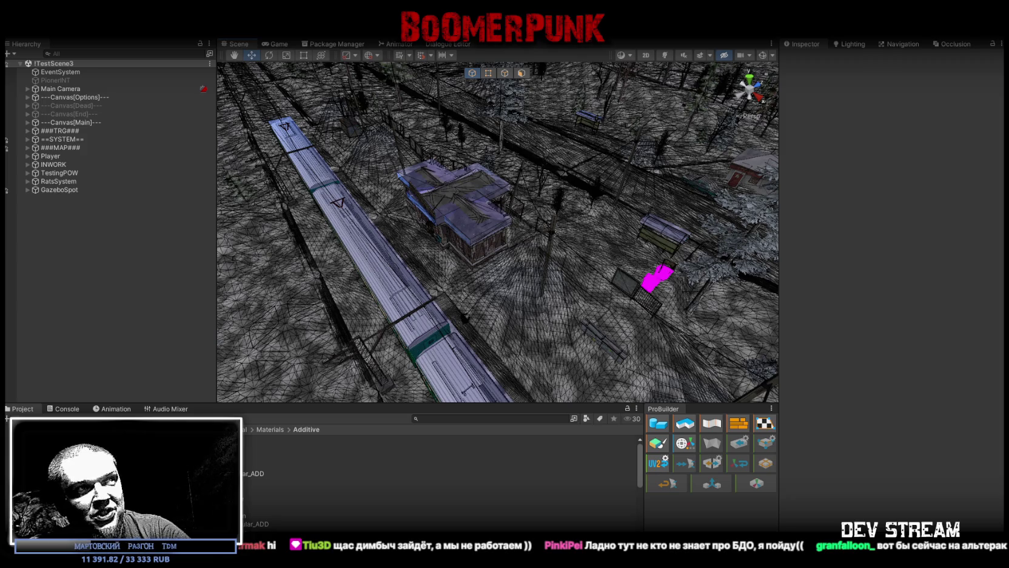
# Fly the Scene camera toward the station building for an overhead view of the train and station
pyautogui.moveTo(591, 231)
pyautogui.mouseDown()
pyautogui.moveTo(620, 196)
pyautogui.moveTo(525, 192)
pyautogui.moveTo(532, 180)
pyautogui.moveTo(445, 258)
pyautogui.mouseUp()
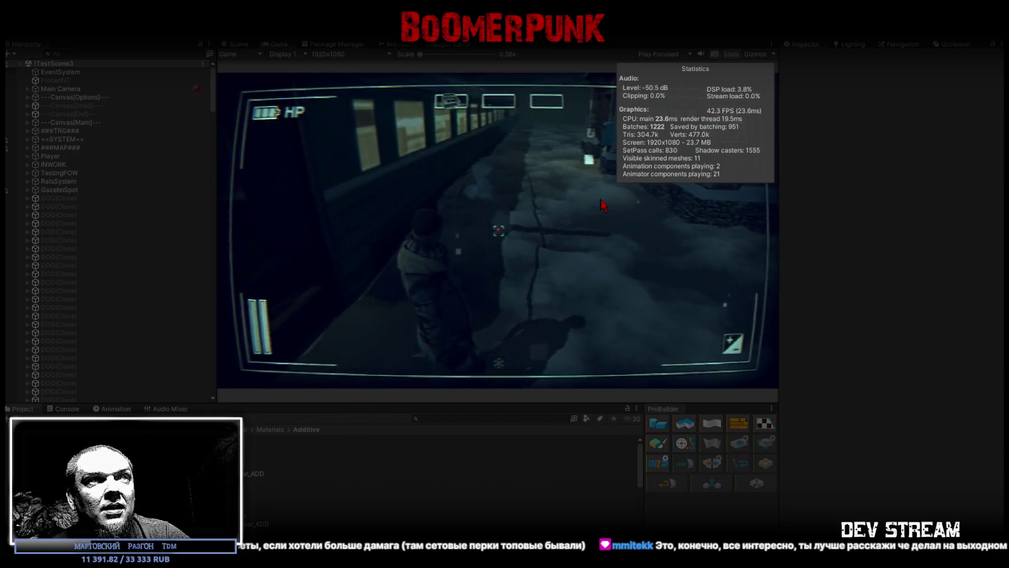
# Maximize the Game view to show the player beside the train with the HUD timer
pyautogui.doubleClick(277, 44)
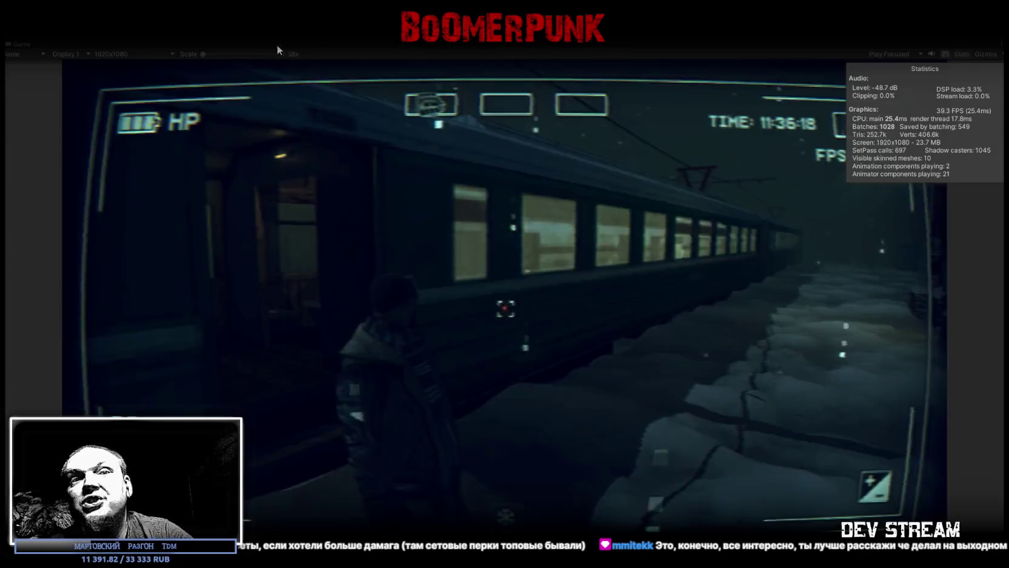
# Run the character along the platform to the snowy booth, then play the stream clip full screen
pyautogui.press('w')
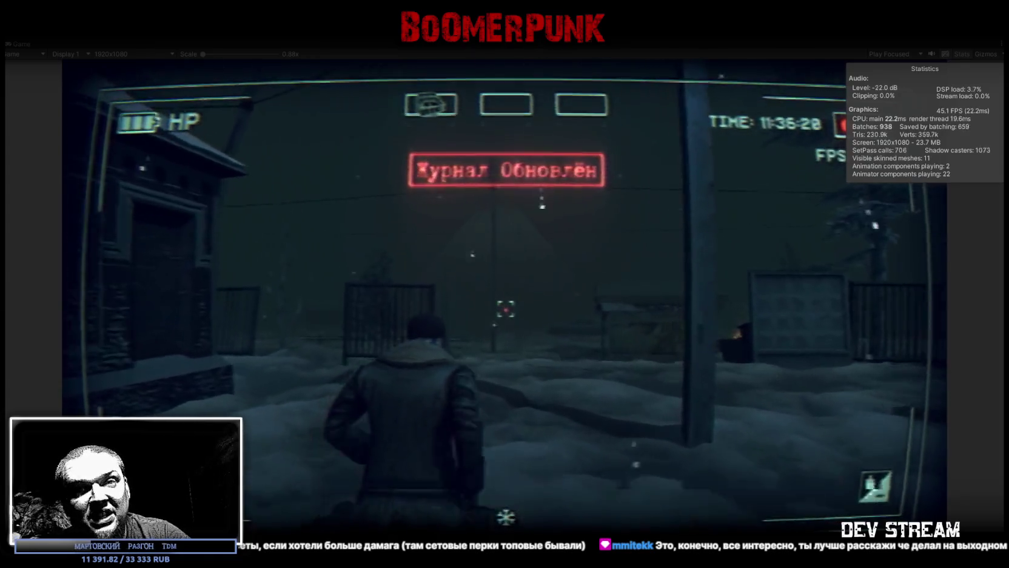
pyautogui.press('w')
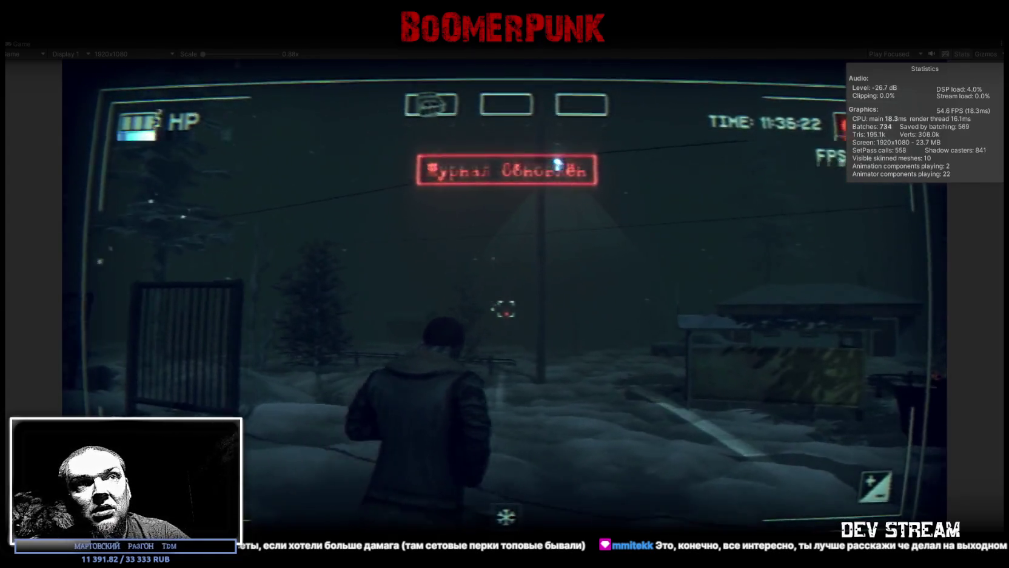
pyautogui.press('w')
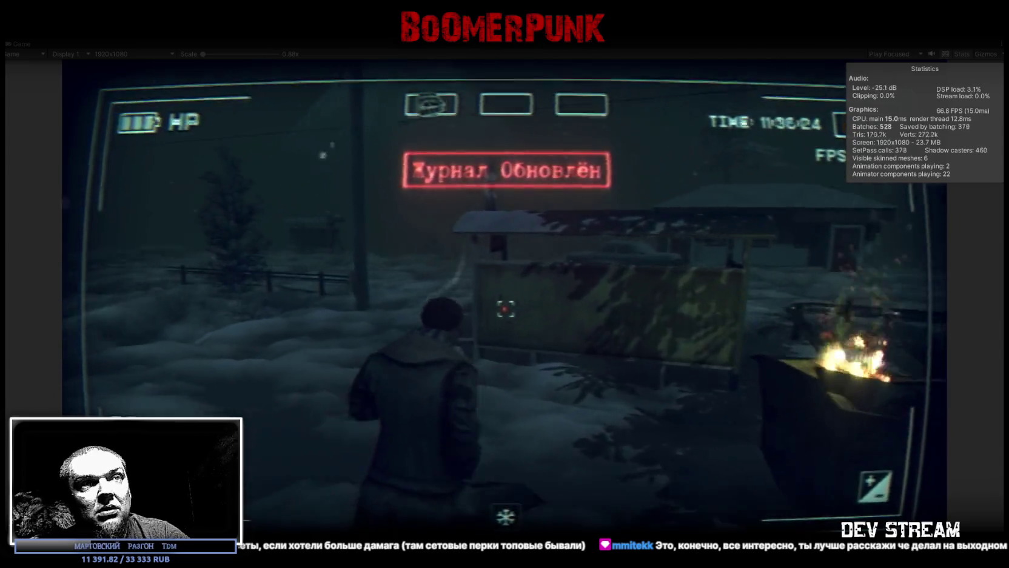
pyautogui.press('w')
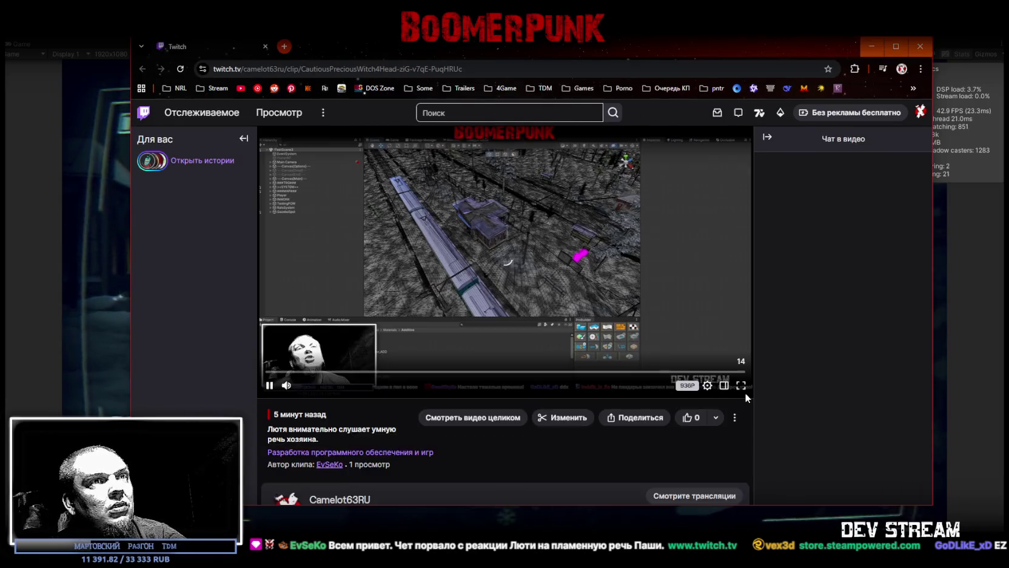
pyautogui.click(741, 387)
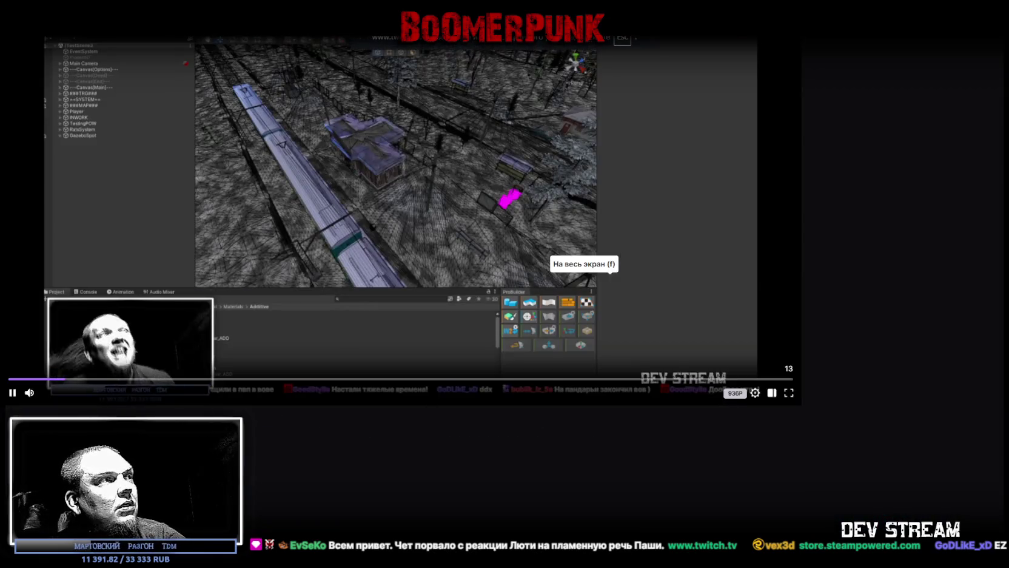
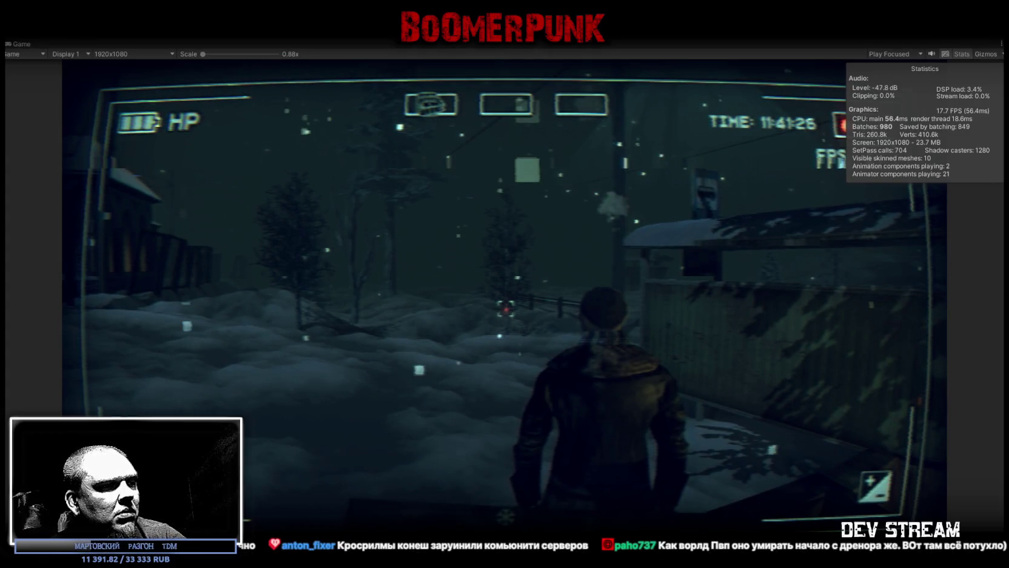
# Stop the Unity play test and switch to the browser showing the EntHub article
pyautogui.hotkey('ctrl', 'p')
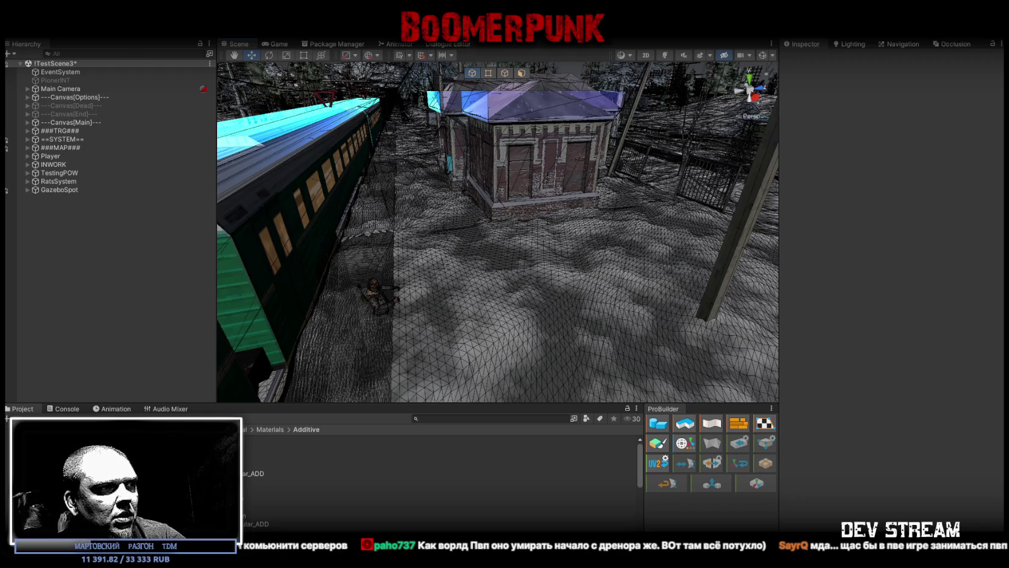
pyautogui.hotkey('alt', 'Tab')
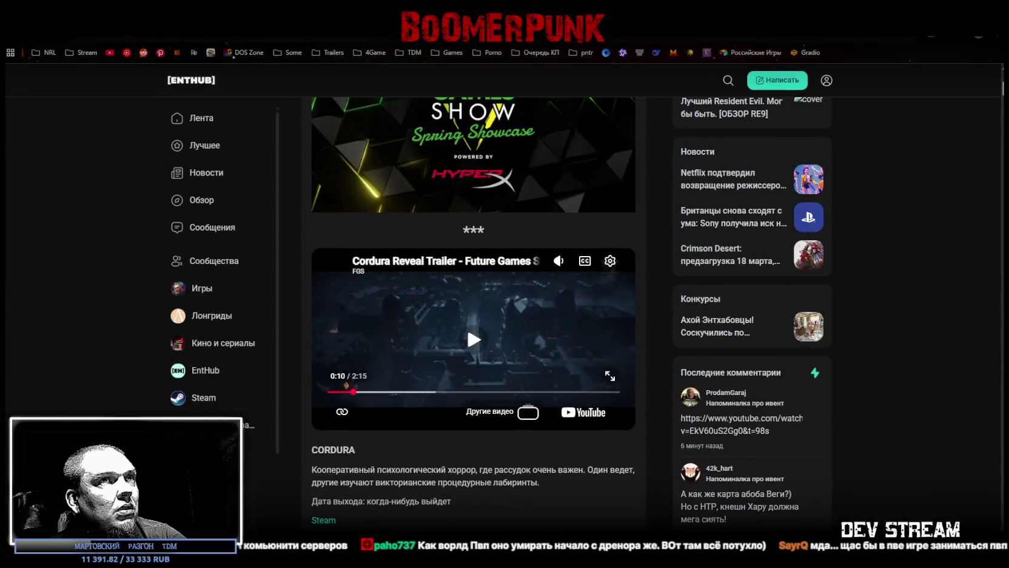
# Scroll to the Cordura embed and seek the trailer back near its start
pyautogui.scroll(1, 467, 325)
pyautogui.scroll(3, 501, 276)
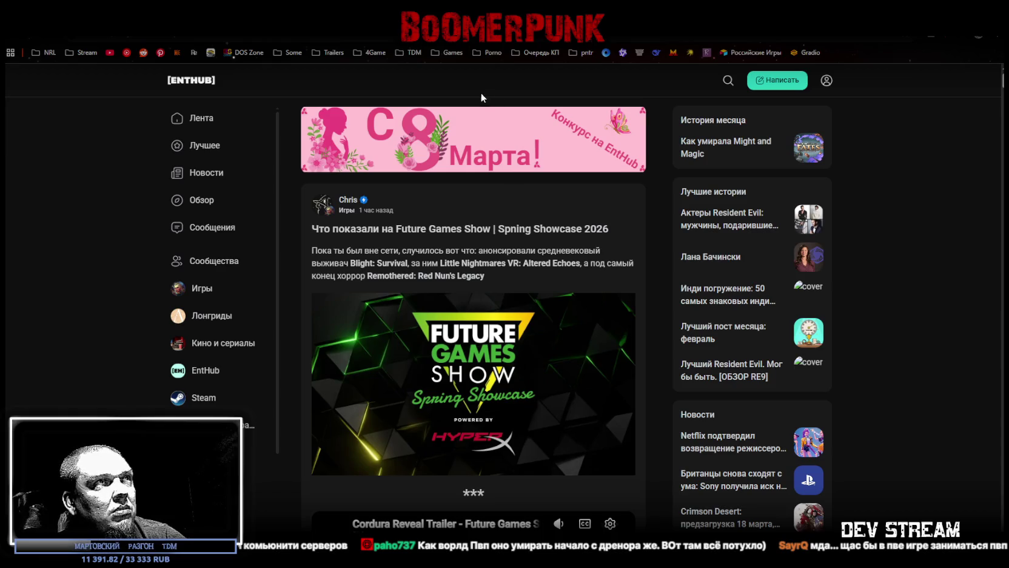
pyautogui.scroll(-1, 619, 299)
pyautogui.scroll(-1, 621, 300)
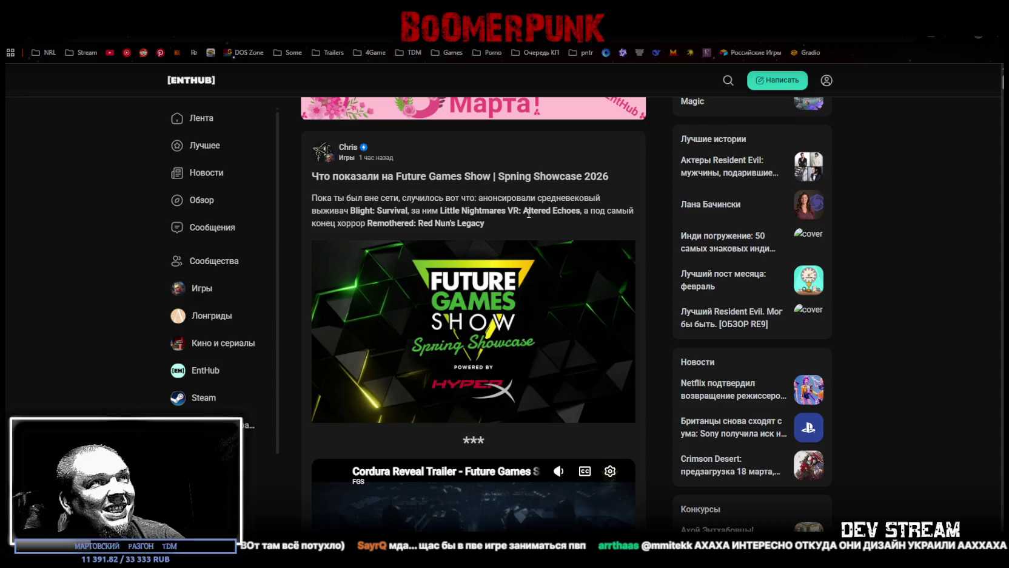
pyautogui.scroll(-4, 521, 221)
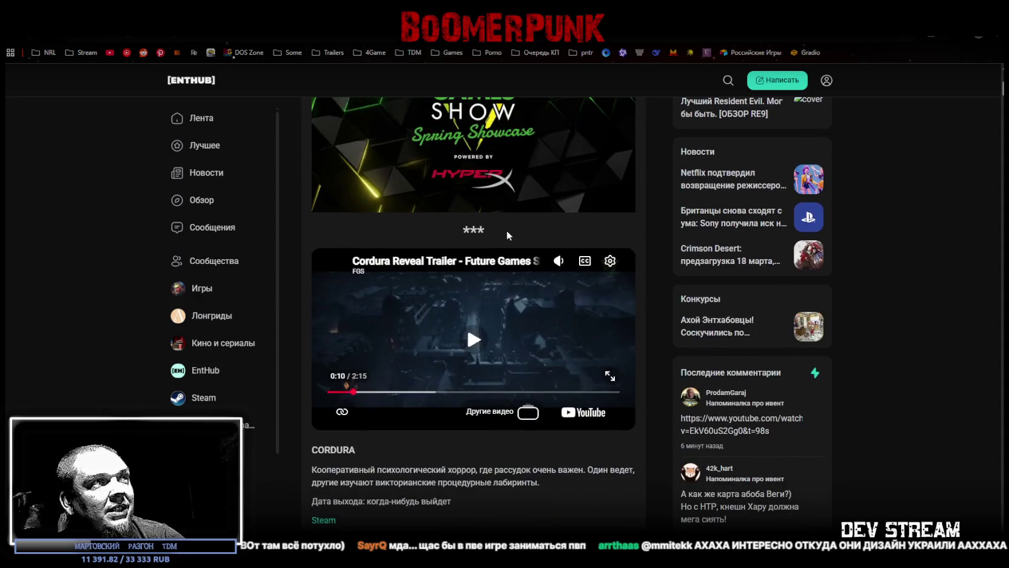
pyautogui.click(342, 391)
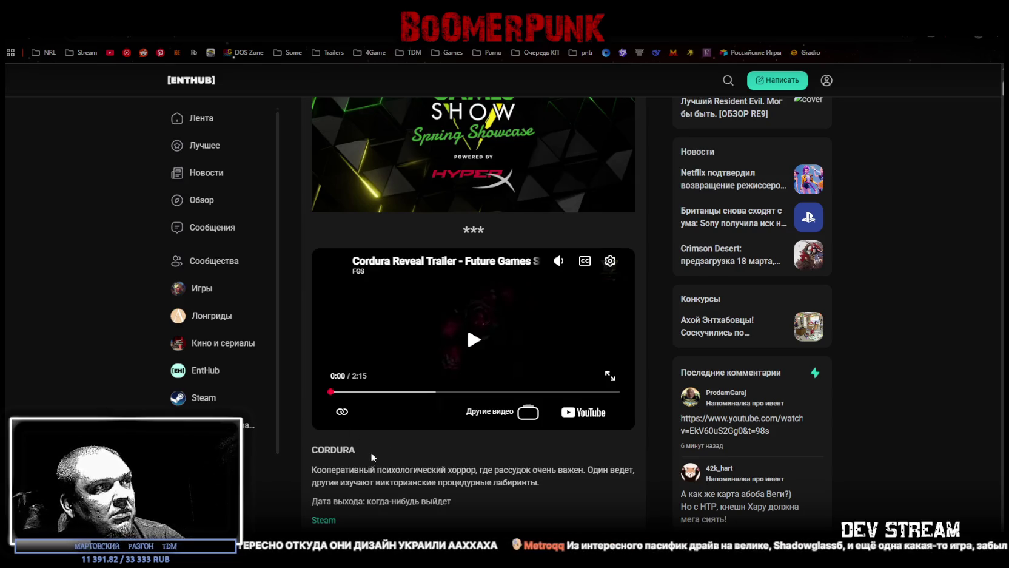
# Highlight parts of the Cordura description, then play the trailer full screen
pyautogui.scroll(-1, 372, 455)
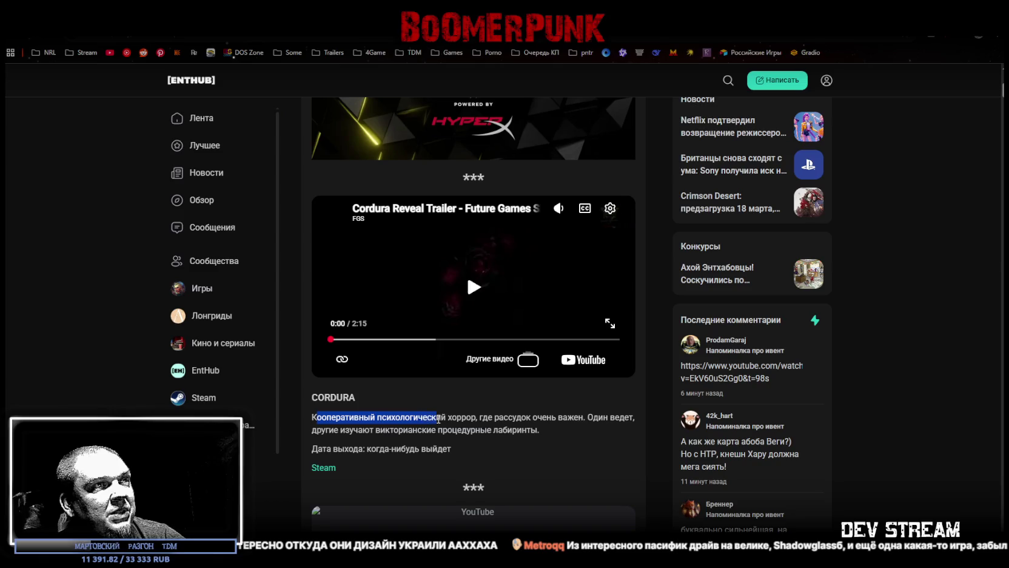
pyautogui.moveTo(437, 419); pyautogui.dragTo(459, 419)
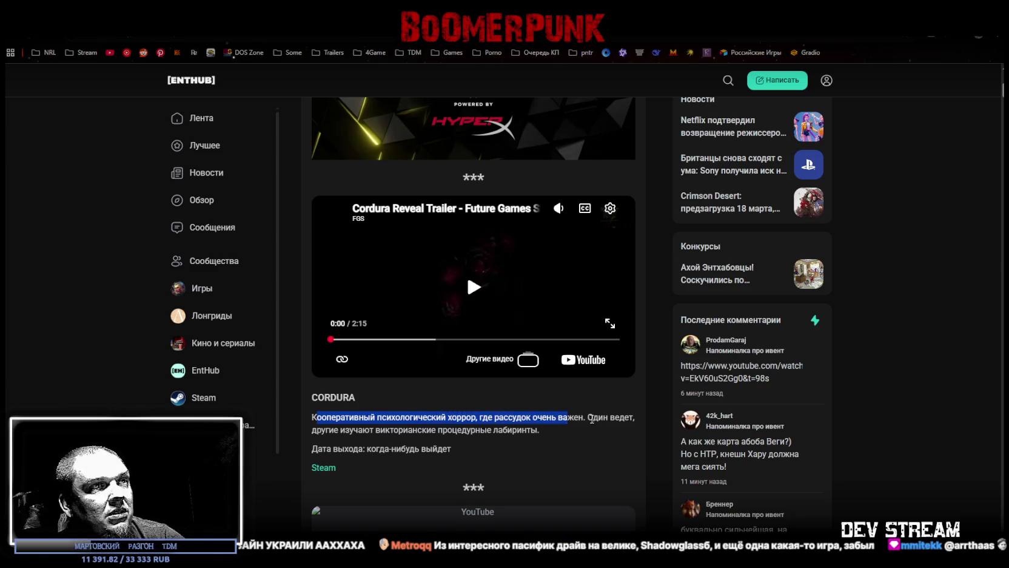
pyautogui.moveTo(314, 431); pyautogui.dragTo(329, 431)
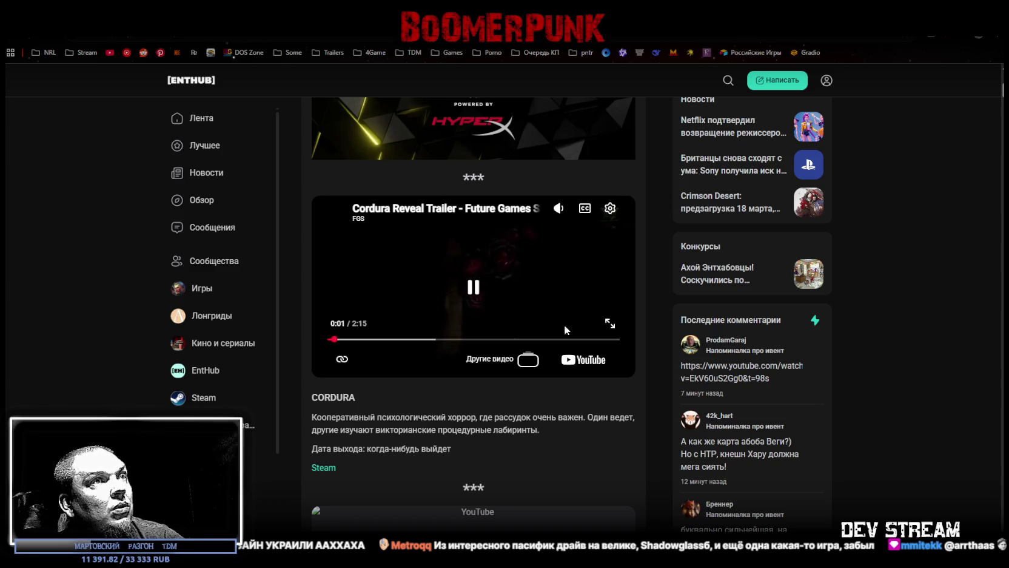
pyautogui.click(608, 324)
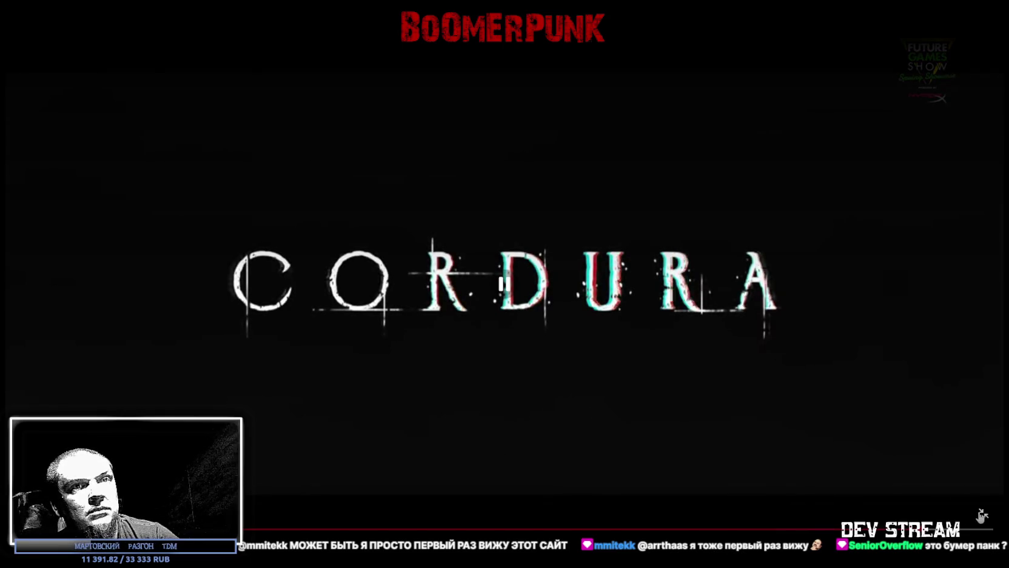
# Leave full screen at 2:11 so the Cordura trailer sits back in the article
pyautogui.press('Escape')
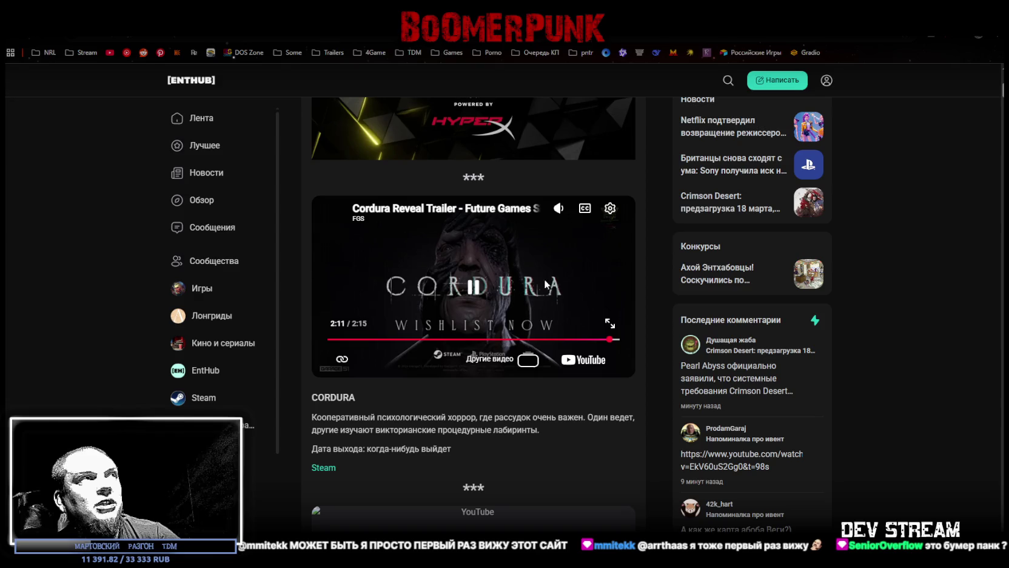
# Scroll down the article to the Stupid Never Dies entry
pyautogui.scroll(-3, 536, 280)
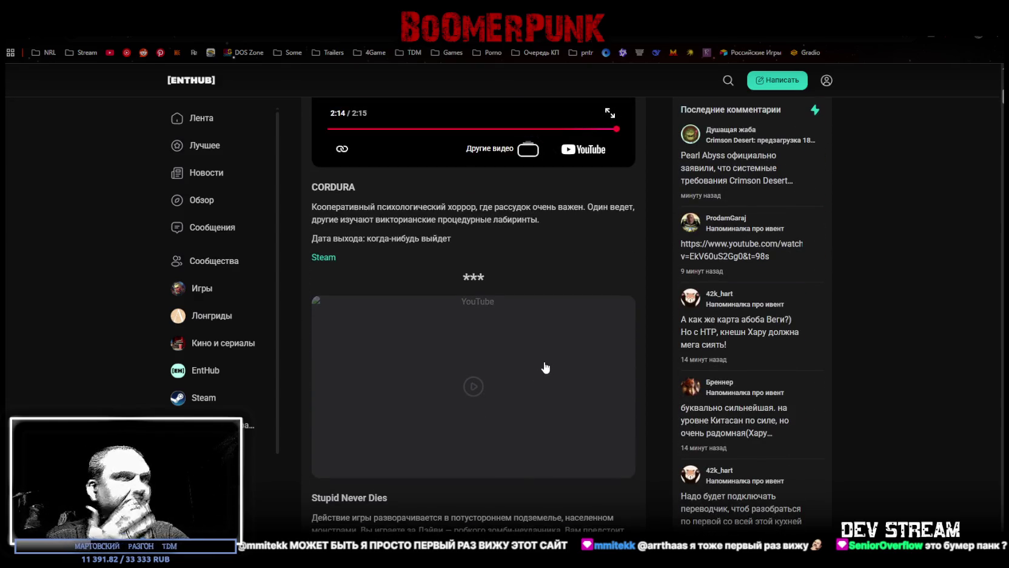
pyautogui.scroll(-3, 541, 362)
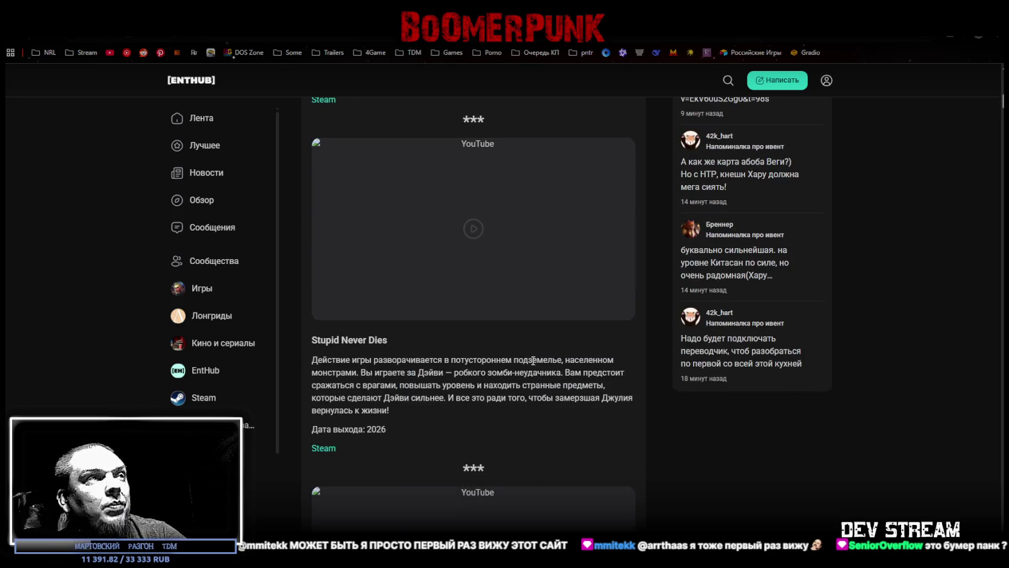
pyautogui.scroll(5, 520, 352)
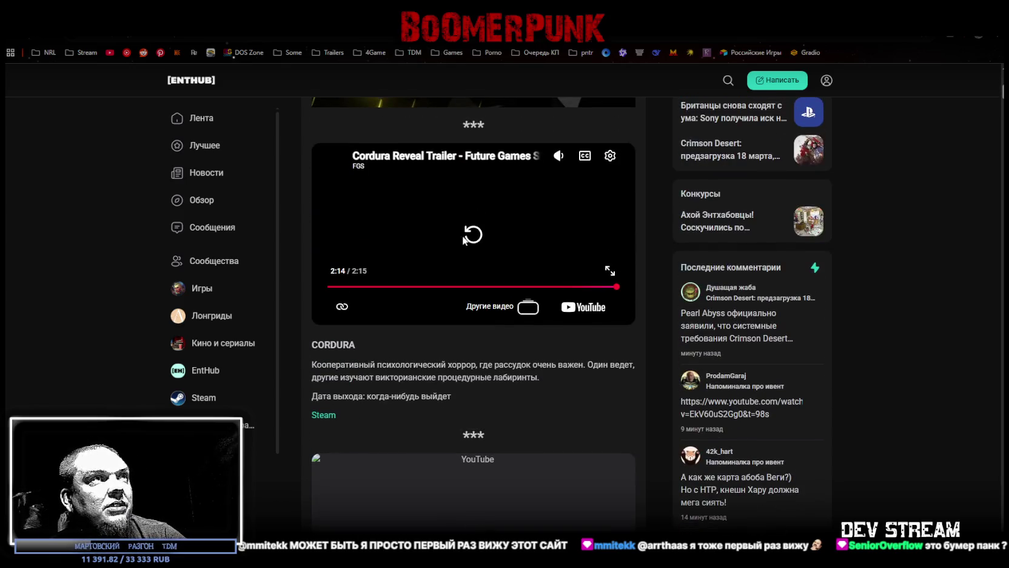
pyautogui.scroll(-3, 524, 514)
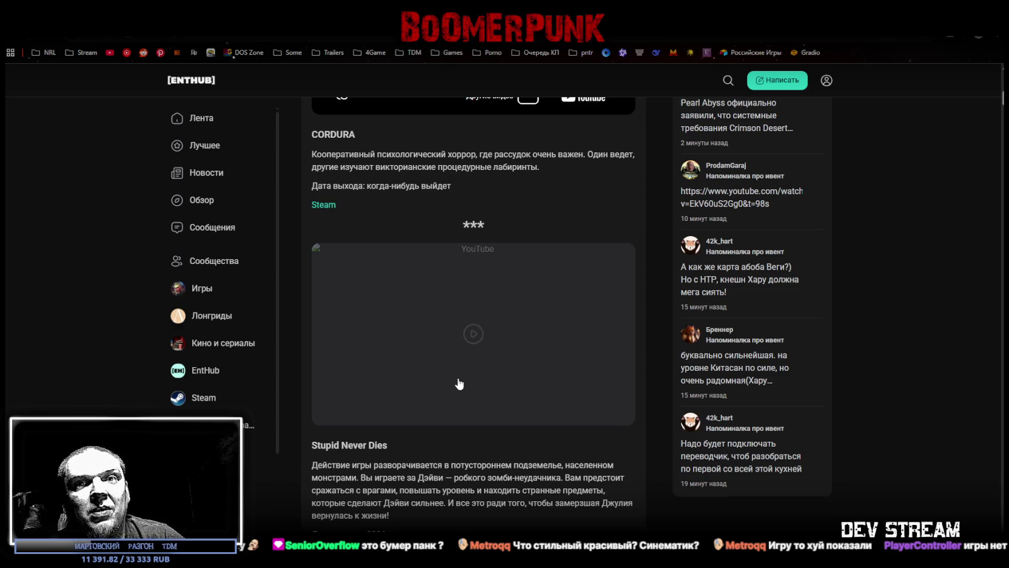
pyautogui.scroll(-3, 459, 383)
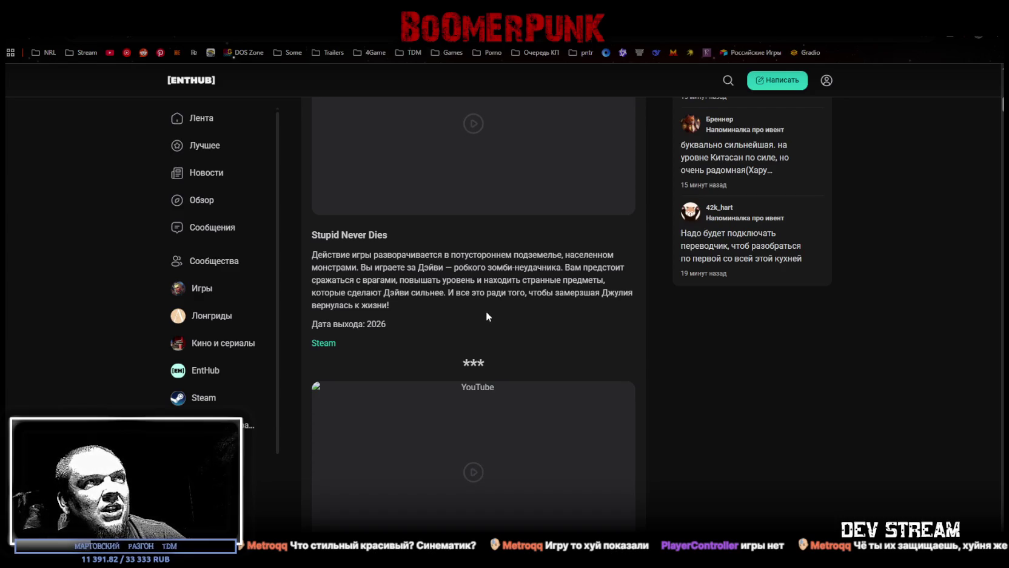
pyautogui.scroll(3, 445, 324)
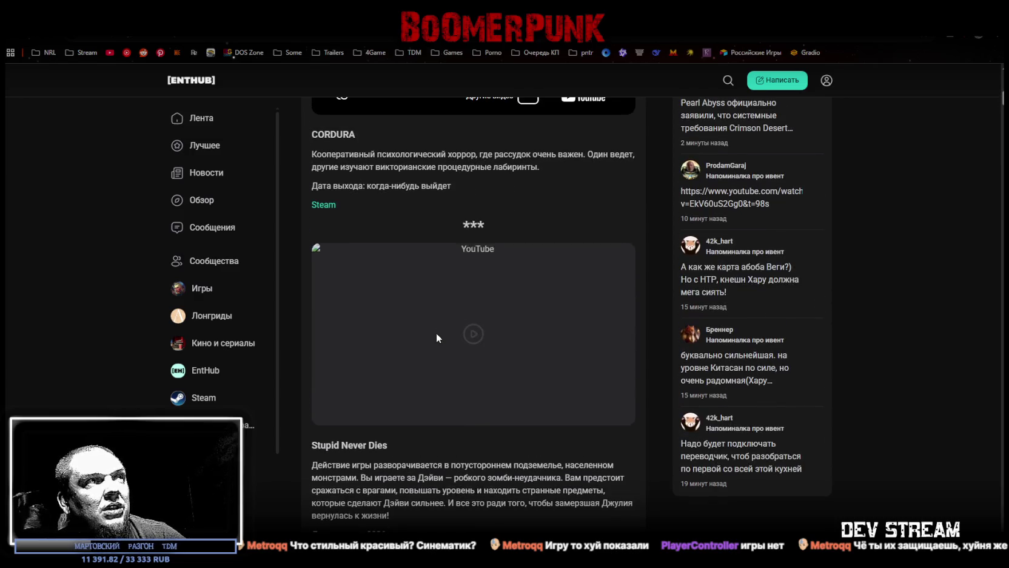
pyautogui.scroll(-2, 380, 408)
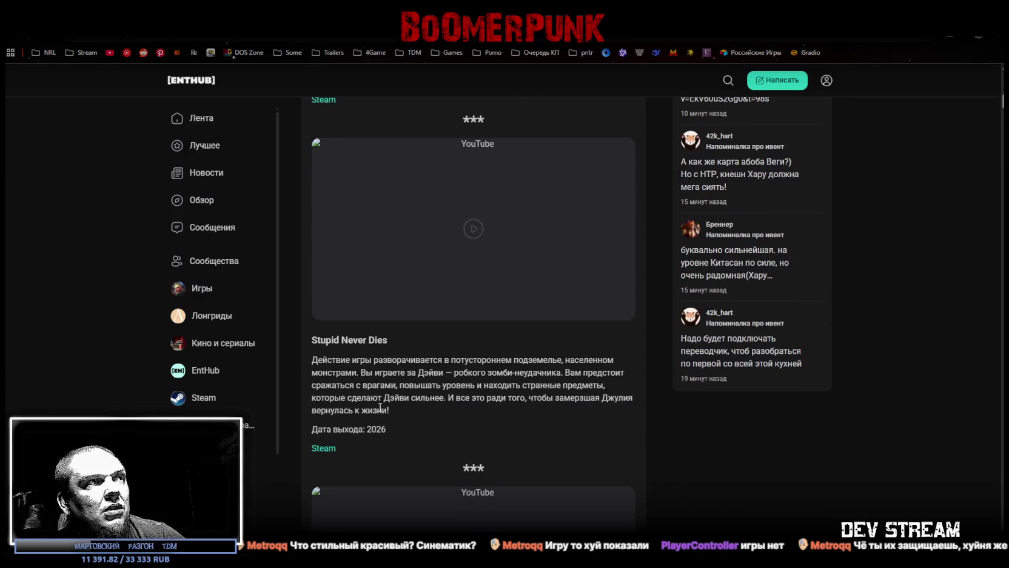
pyautogui.scroll(-4, 487, 451)
pyautogui.scroll(3, 511, 463)
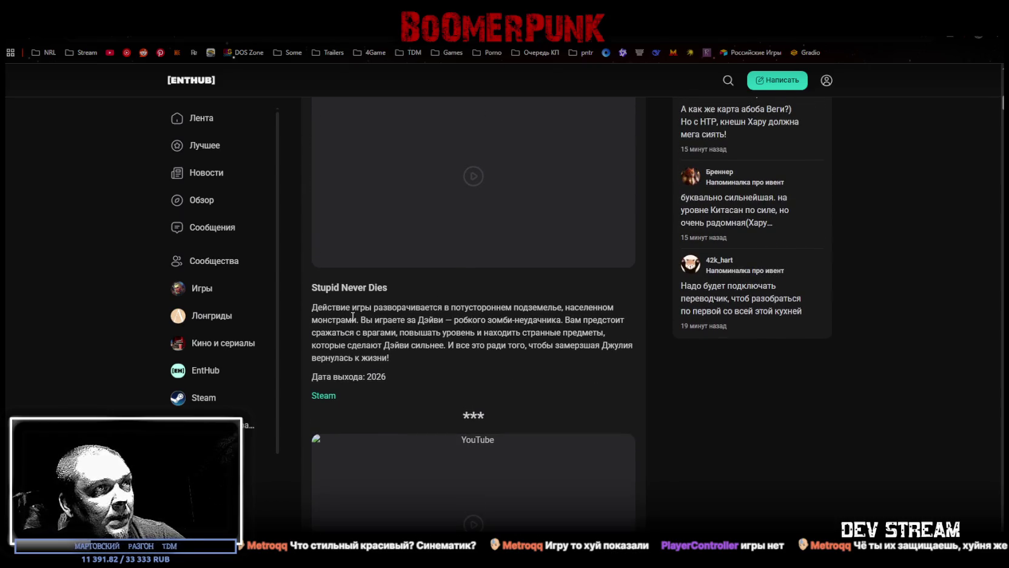
# Highlight phrases of the Stupid Never Dies description, then clear the selection
pyautogui.moveTo(361, 319); pyautogui.dragTo(528, 325)
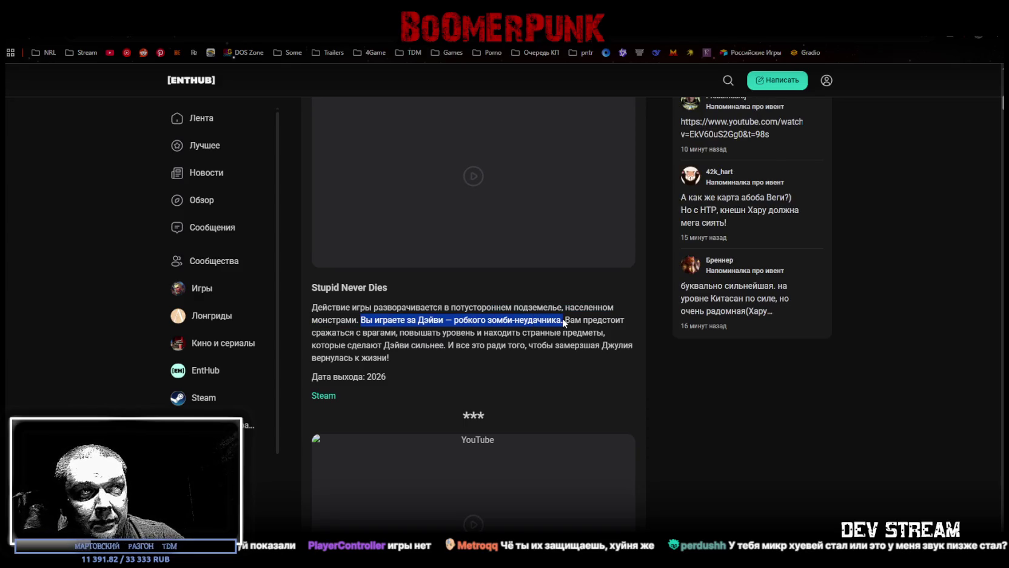
pyautogui.moveTo(575, 318); pyautogui.dragTo(357, 335)
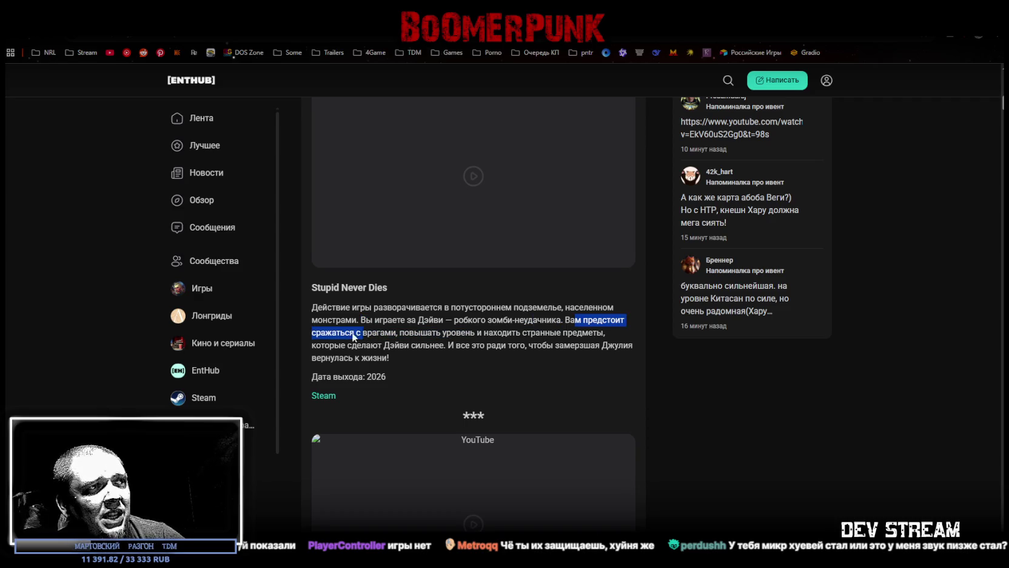
pyautogui.moveTo(419, 338); pyautogui.dragTo(511, 346)
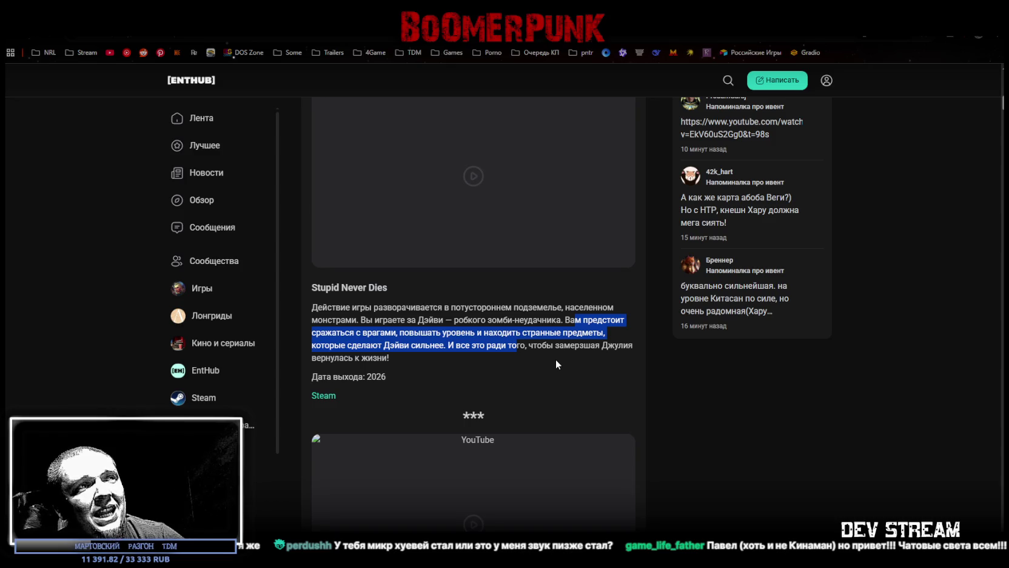
pyautogui.click(556, 364)
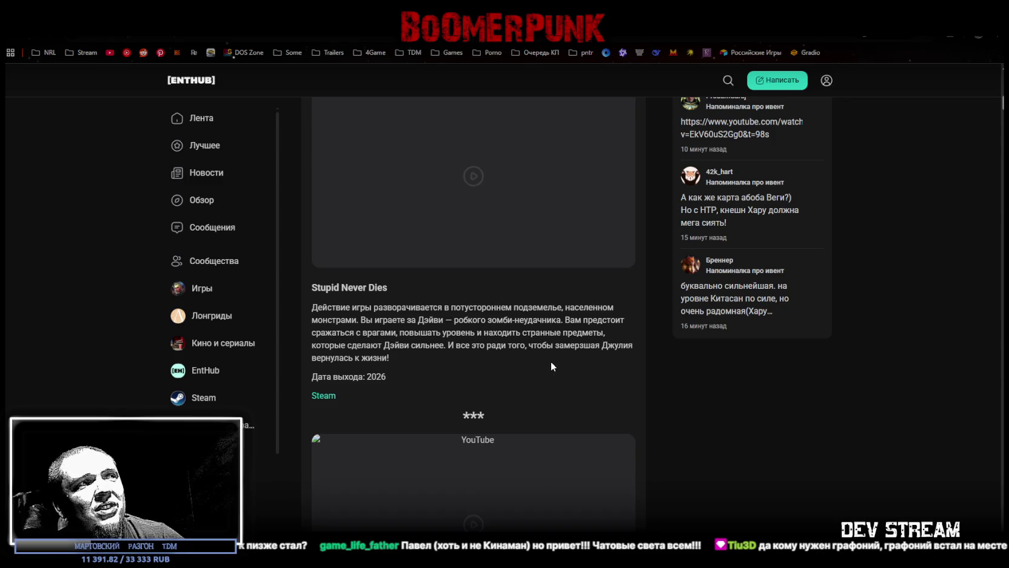
pyautogui.scroll(-3, 550, 361)
# Play the Dave The Diver trailer full screen and skip ahead to its dialogue scene
pyautogui.click(473, 367)
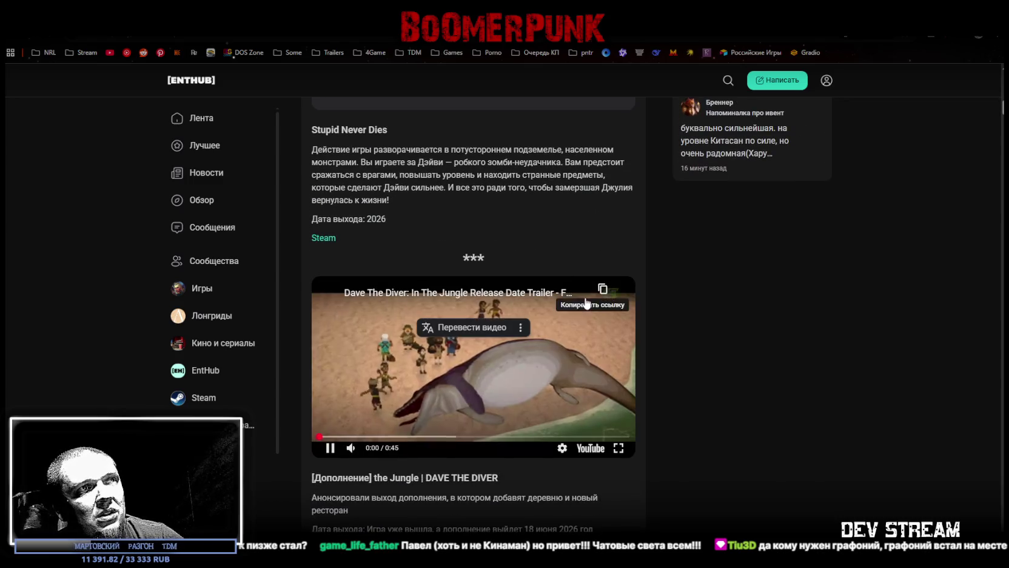
pyautogui.click(618, 448)
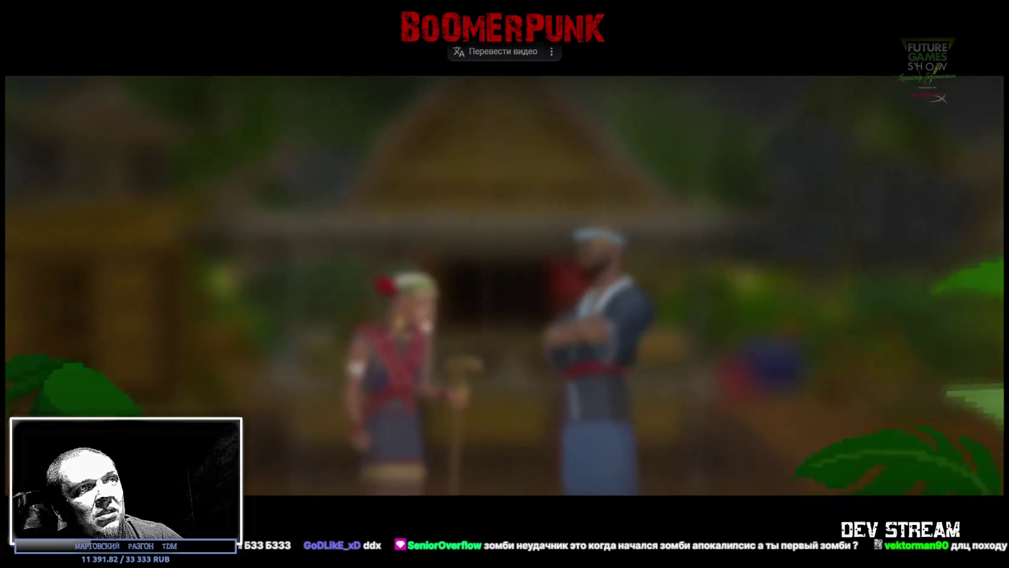
pyautogui.moveTo(677, 522)
pyautogui.mouseDown()
pyautogui.moveTo(758, 522)
pyautogui.moveTo(746, 522)
pyautogui.mouseUp()
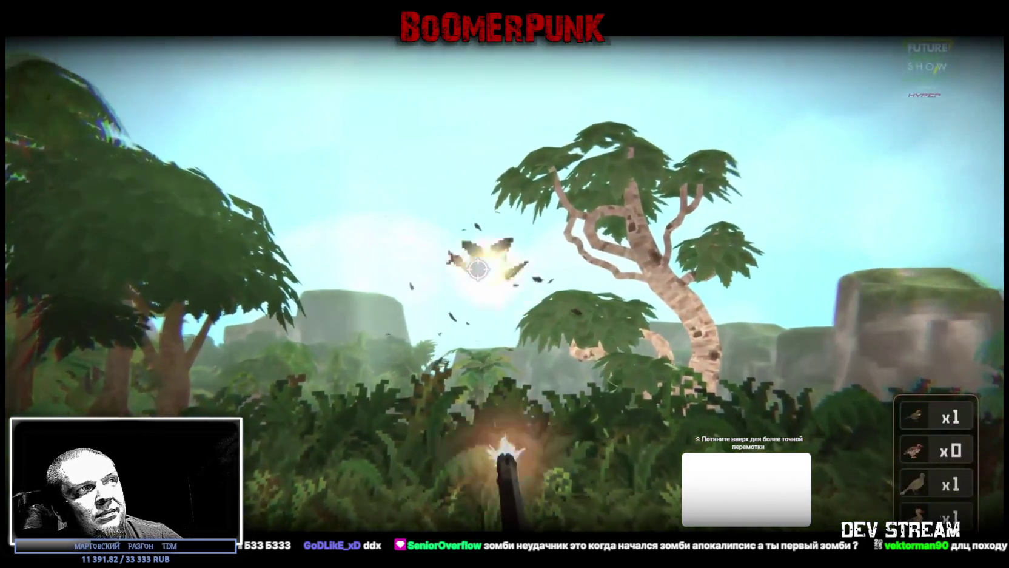
pyautogui.moveTo(745, 522); pyautogui.dragTo(745, 521)
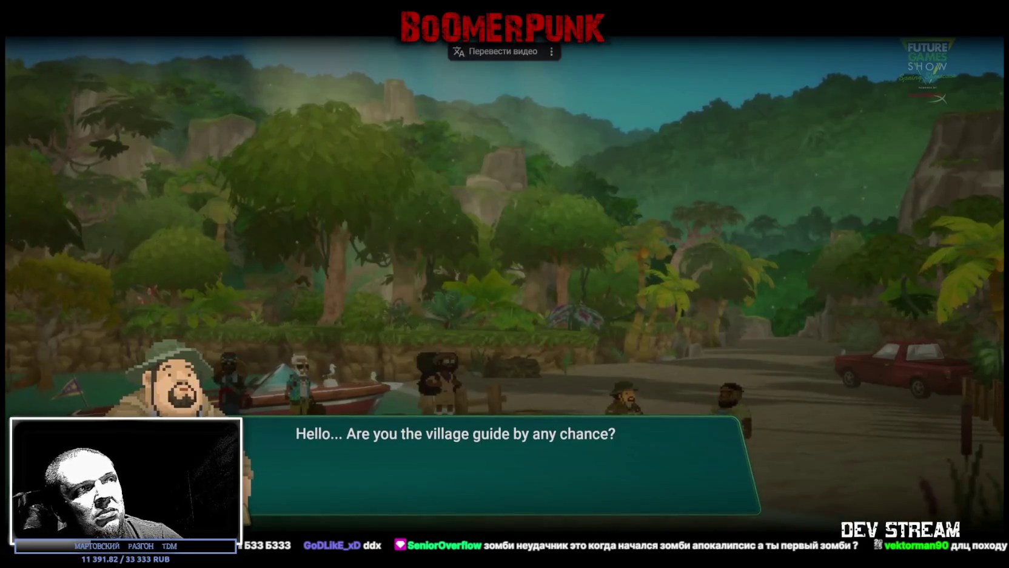
# Exit full screen and scroll down to the Stupid Never Dies trailer embed
pyautogui.press('Escape')
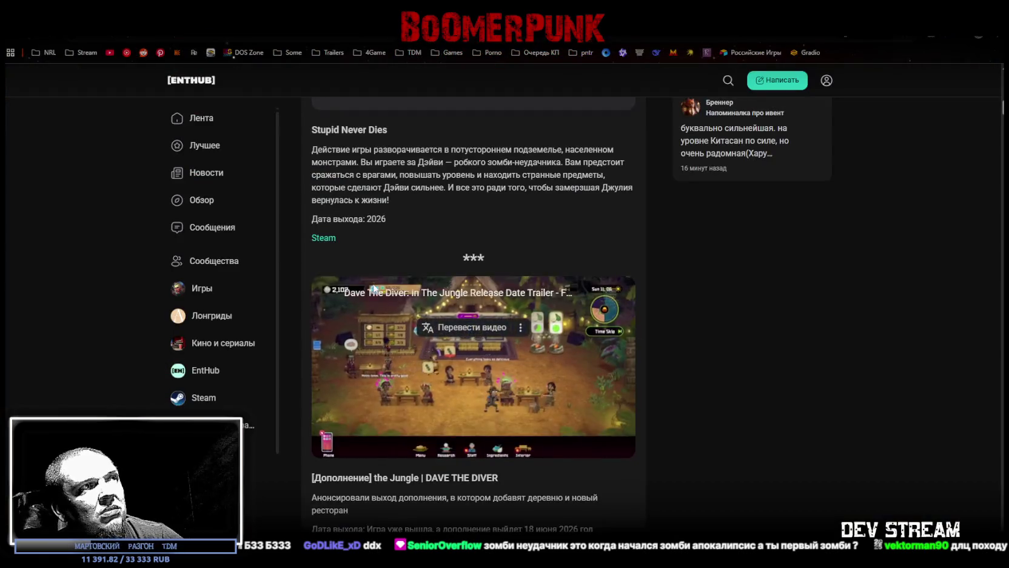
pyautogui.scroll(1, 473, 303)
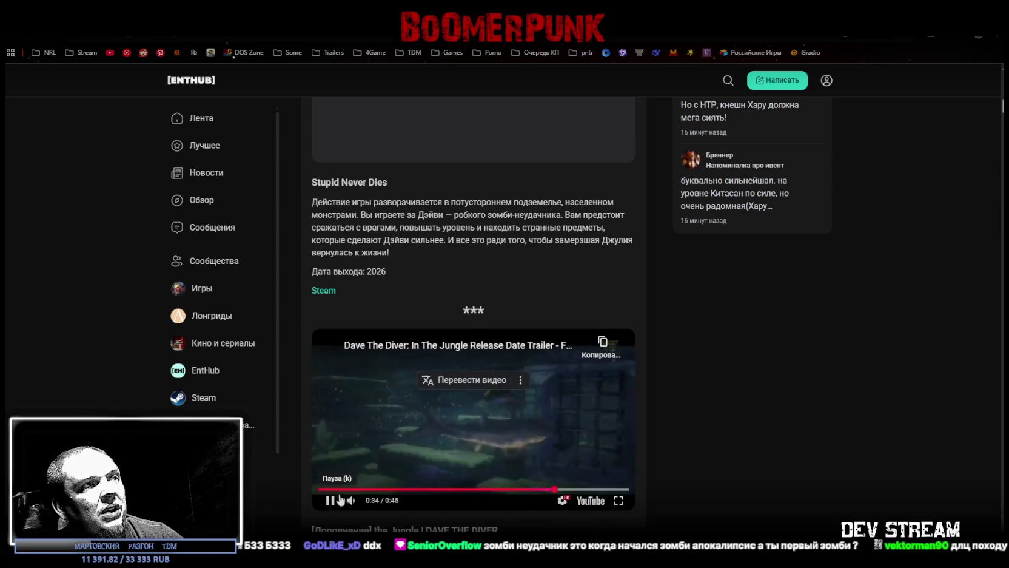
pyautogui.scroll(-8, 404, 359)
pyautogui.scroll(-7, 430, 326)
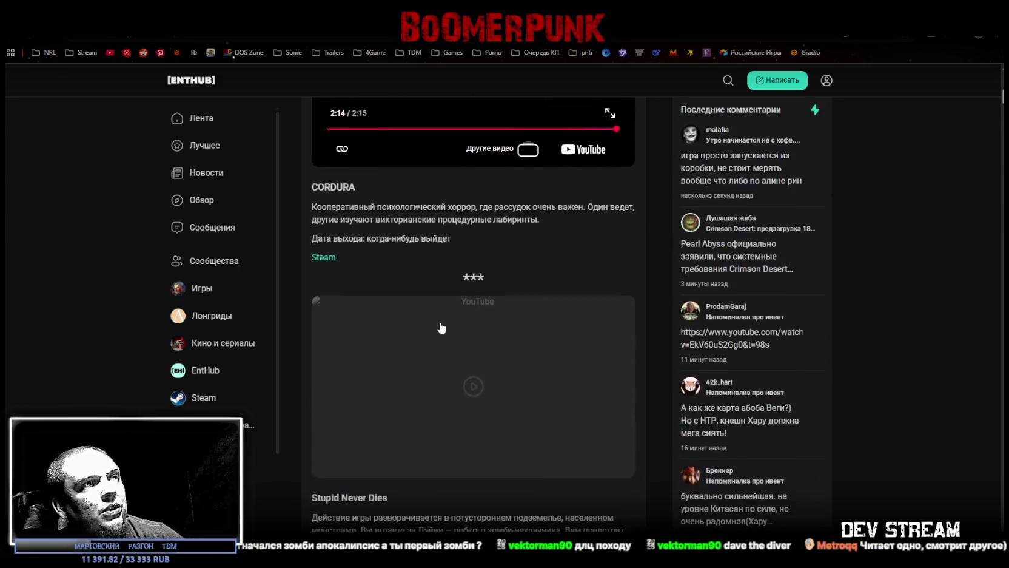
# Play the Stupid Never Dies trailer, reload the page with F5, and restart it full screen
pyautogui.click(476, 335)
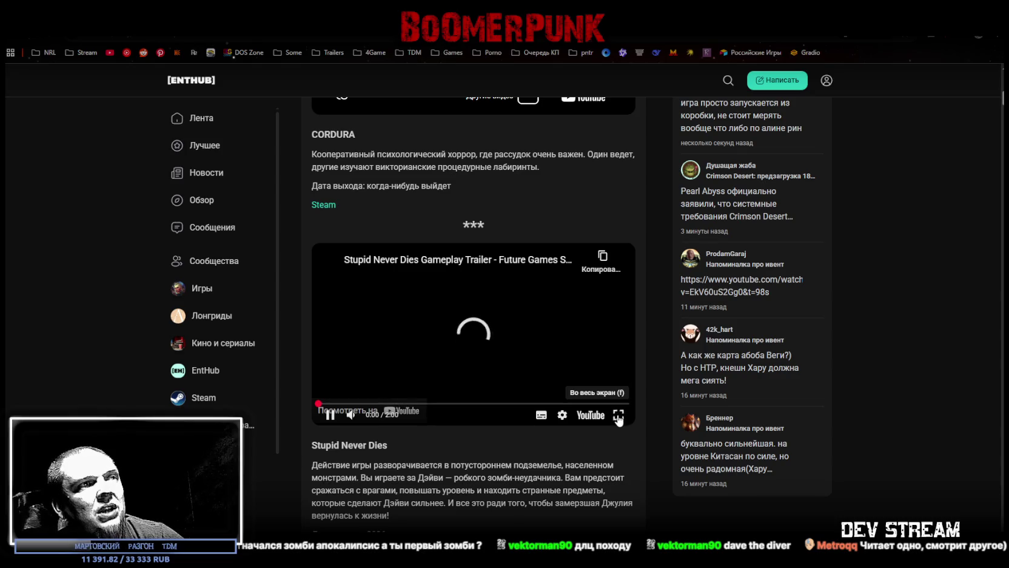
pyautogui.click(618, 415)
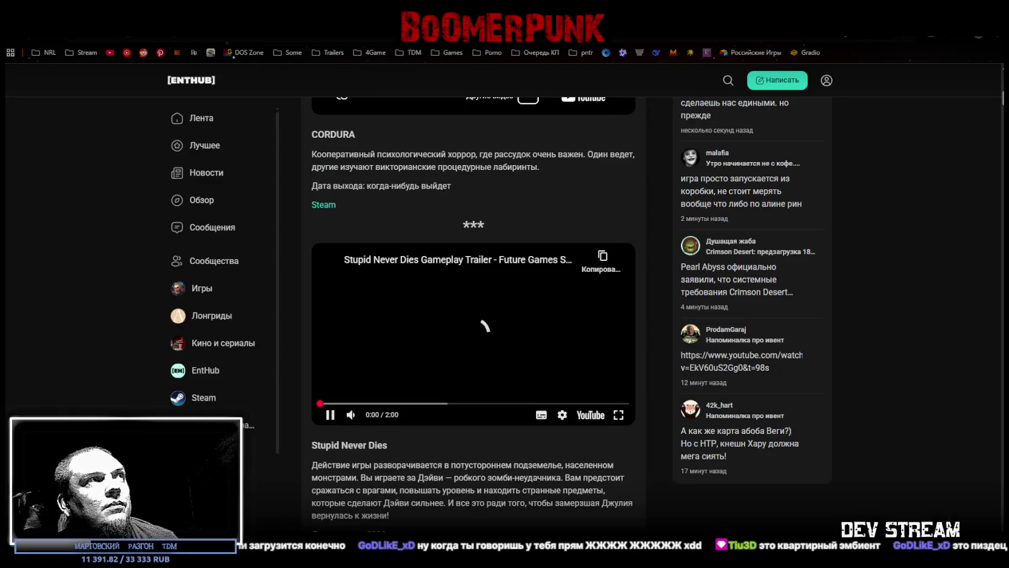
pyautogui.press('F5')
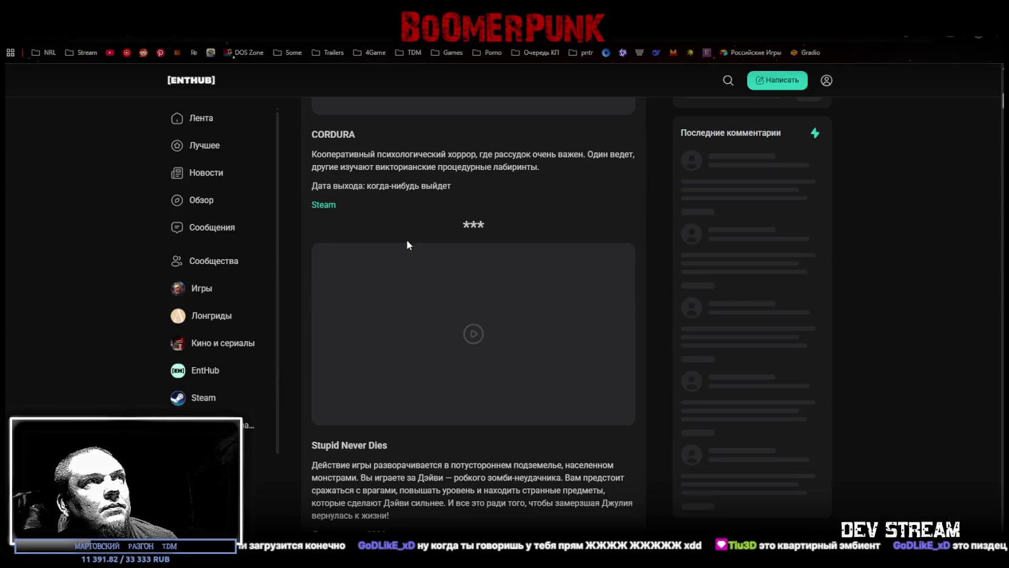
pyautogui.click(472, 331)
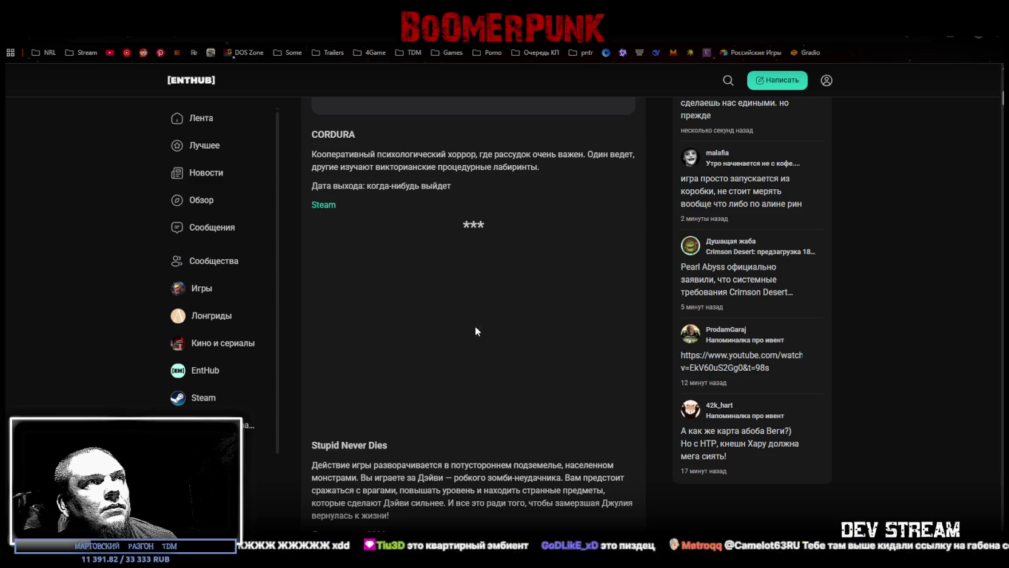
pyautogui.scroll(-1, 622, 420)
pyautogui.press('f')
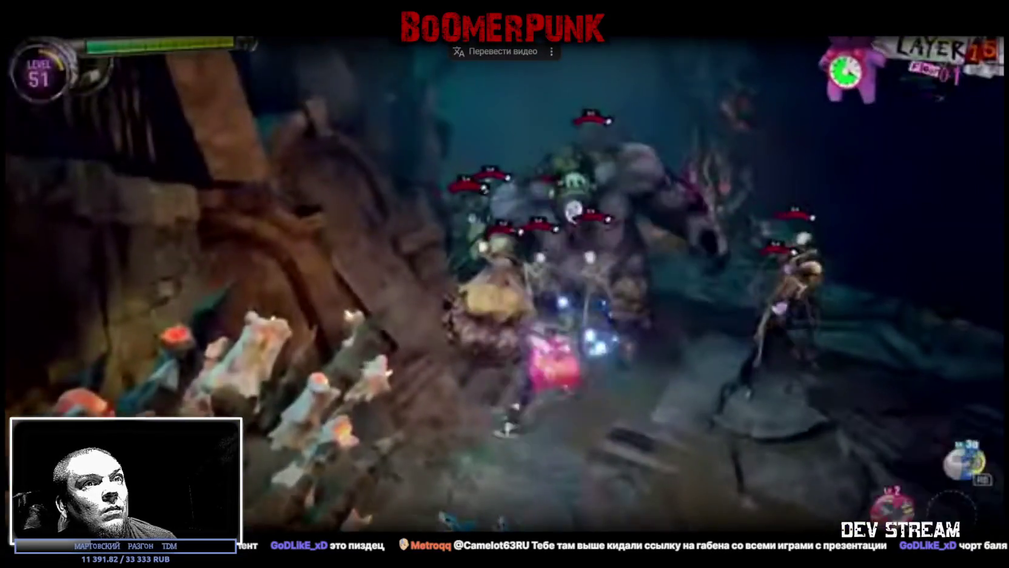
# Set the trailer quality to 720p60, skip ahead, and exit full screen after it ends
pyautogui.click(937, 549)
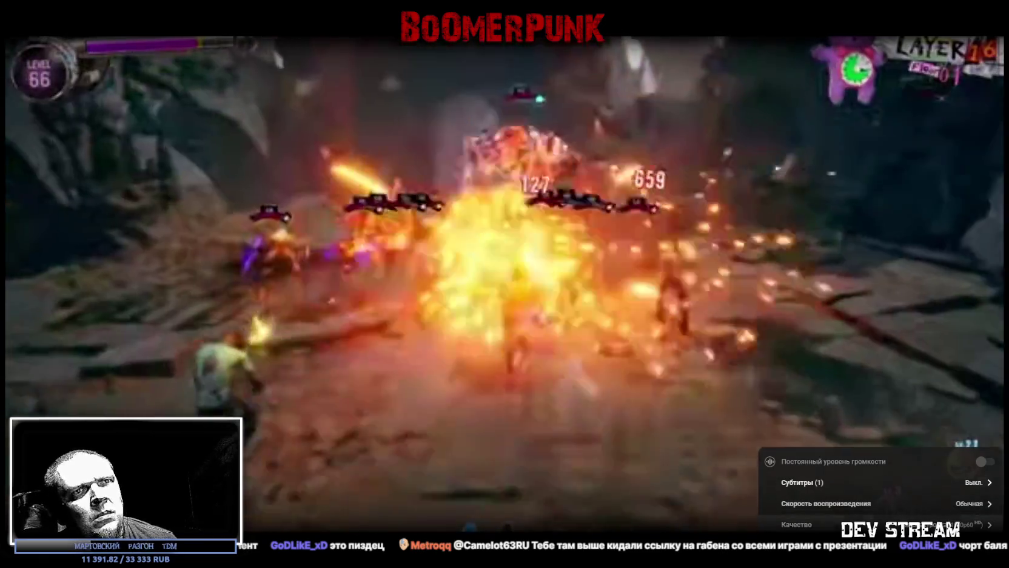
pyautogui.click(947, 523)
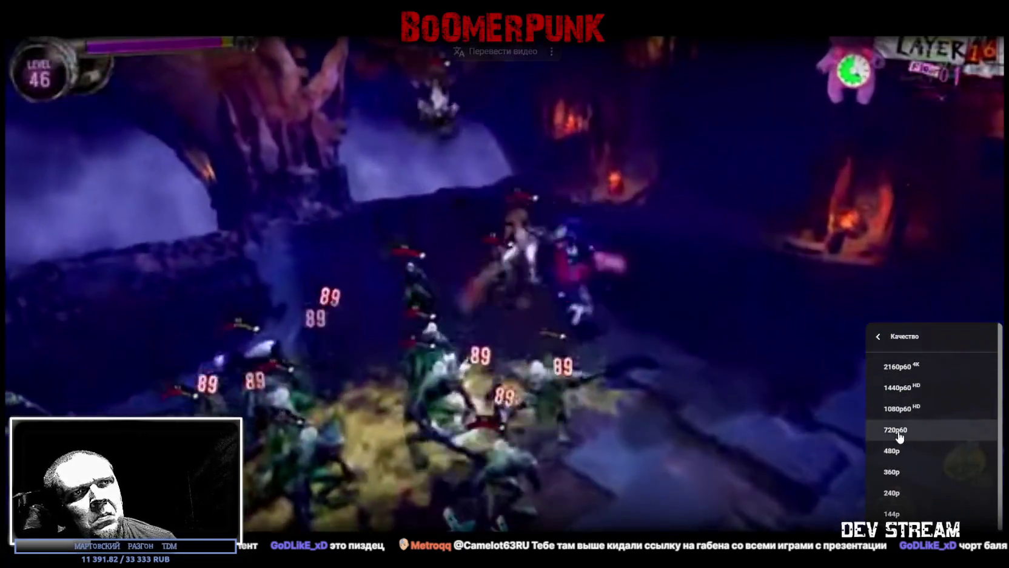
pyautogui.click(895, 429)
pyautogui.moveTo(590, 521); pyautogui.dragTo(479, 528)
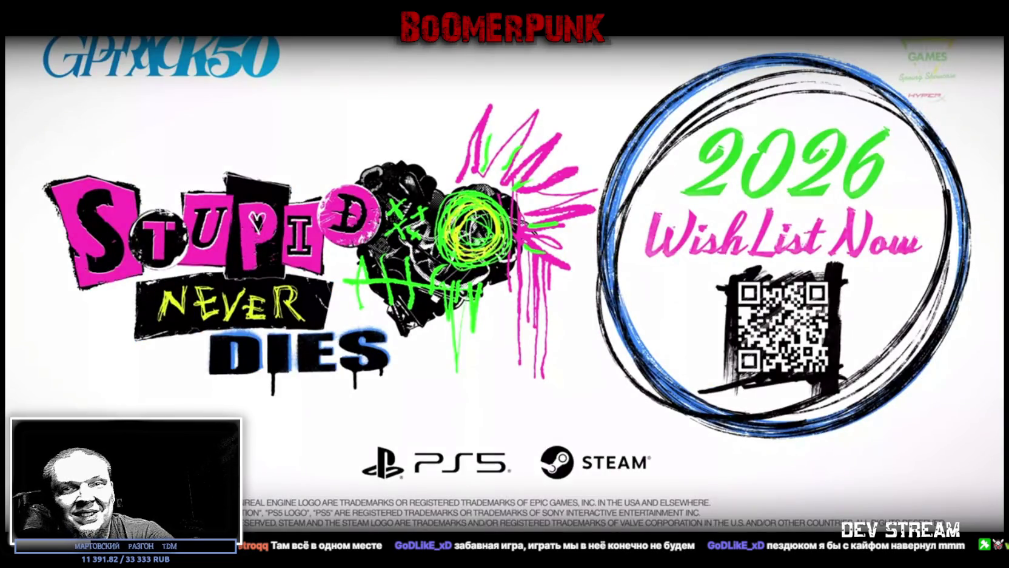
pyautogui.press('Escape')
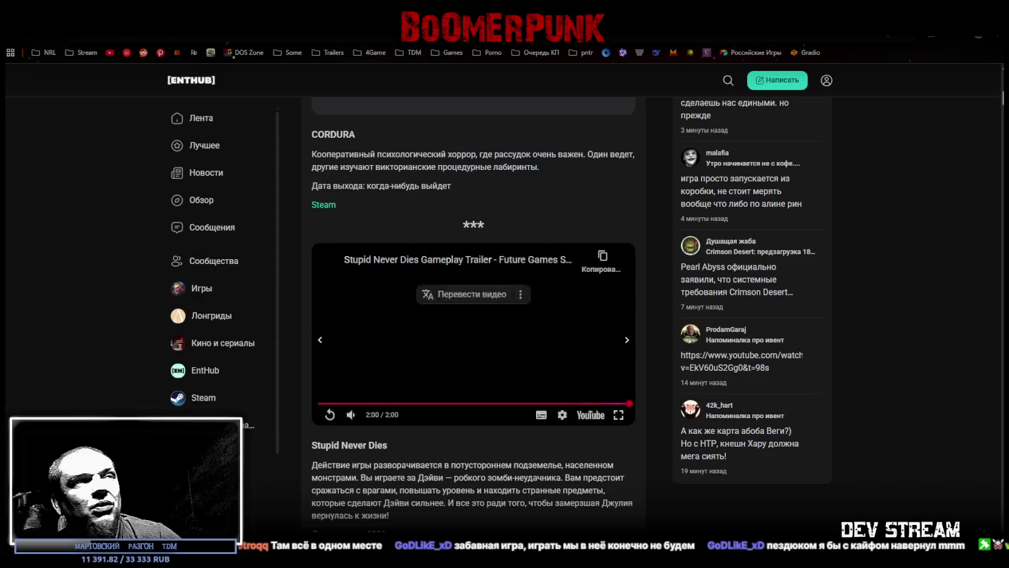
# Scroll to The 7th Shift, highlight its description, and play the 7th Guest Remake trailer full screen
pyautogui.scroll(-2, 262, 307)
pyautogui.scroll(-5, 343, 315)
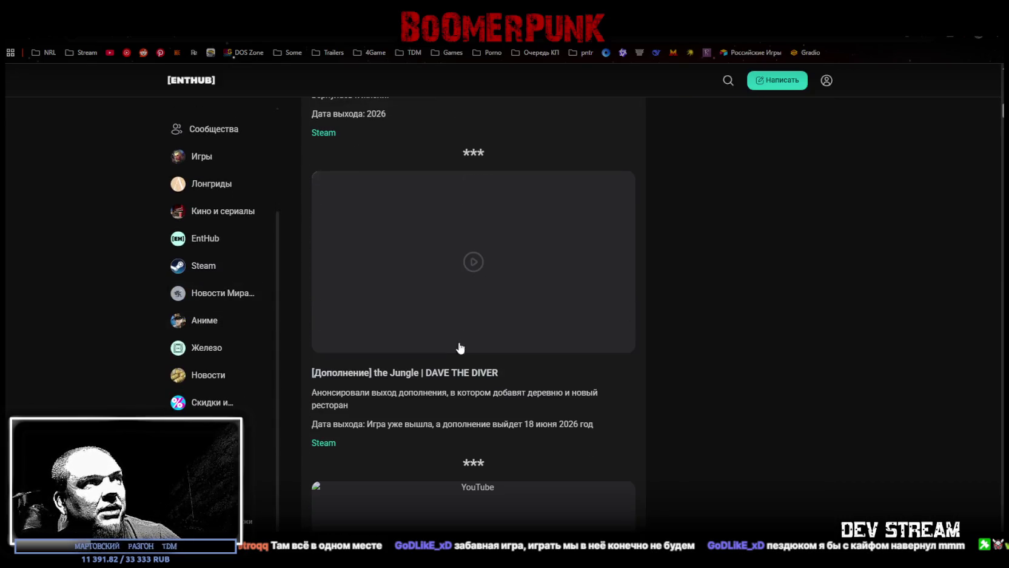
pyautogui.scroll(-3, 457, 339)
pyautogui.scroll(-3, 551, 324)
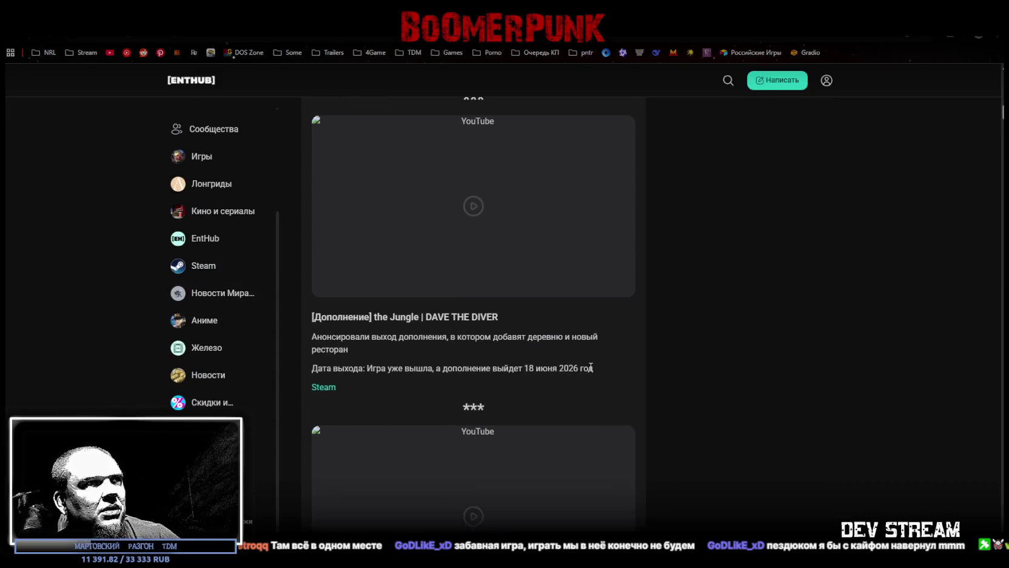
pyautogui.scroll(1, 667, 363)
pyautogui.scroll(-3, 719, 436)
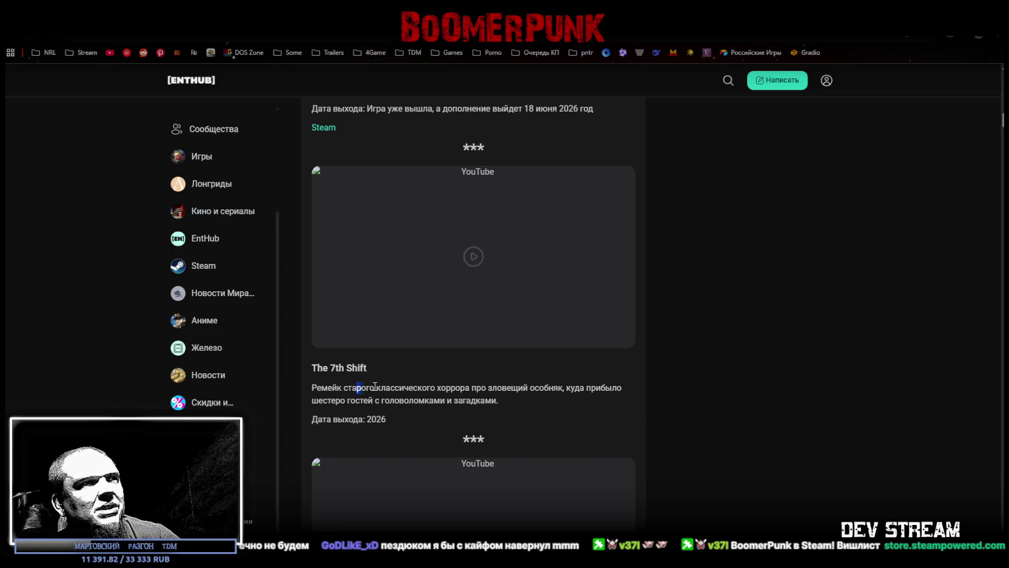
pyautogui.moveTo(564, 409); pyautogui.dragTo(457, 399)
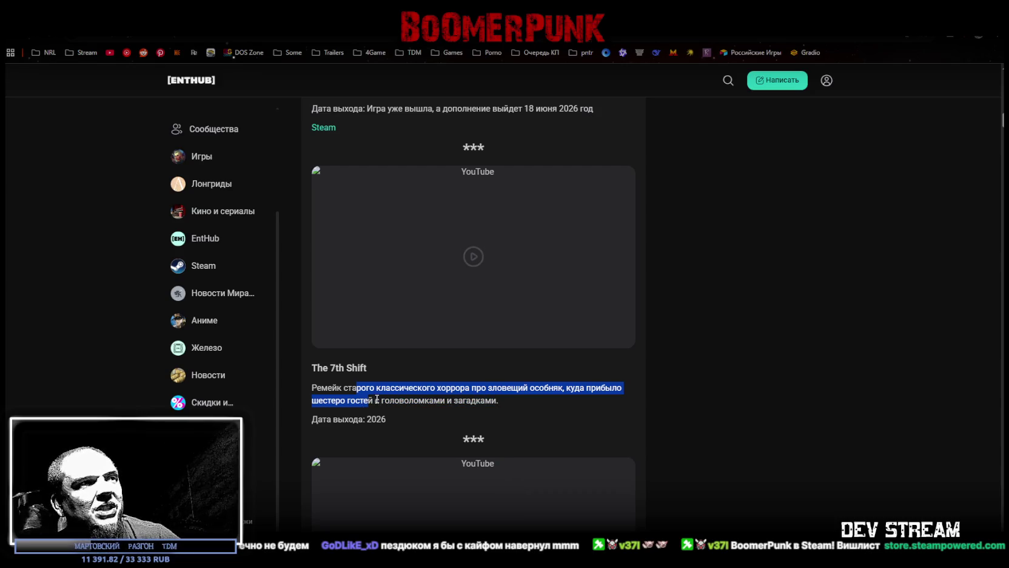
pyautogui.click(477, 250)
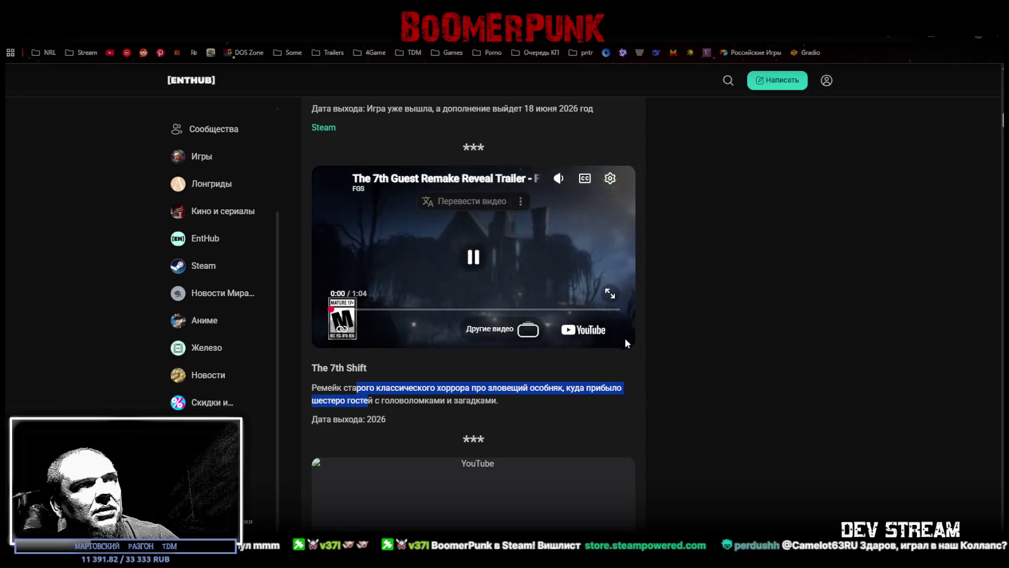
pyautogui.click(609, 297)
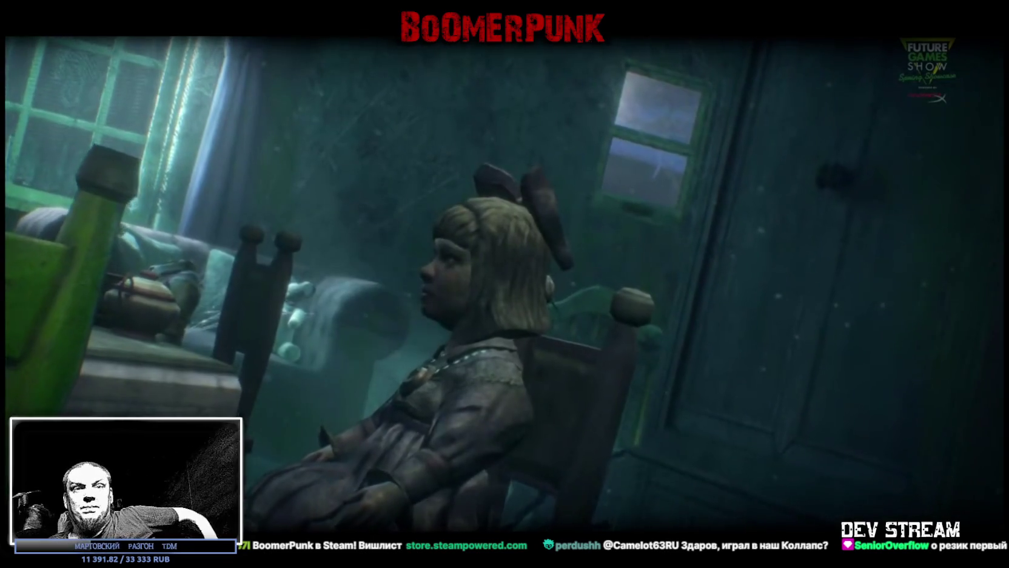
# Pause and resume the 7th Guest Remake trailer, exit full screen at its end, and switch to Steam
pyautogui.click(429, 186)
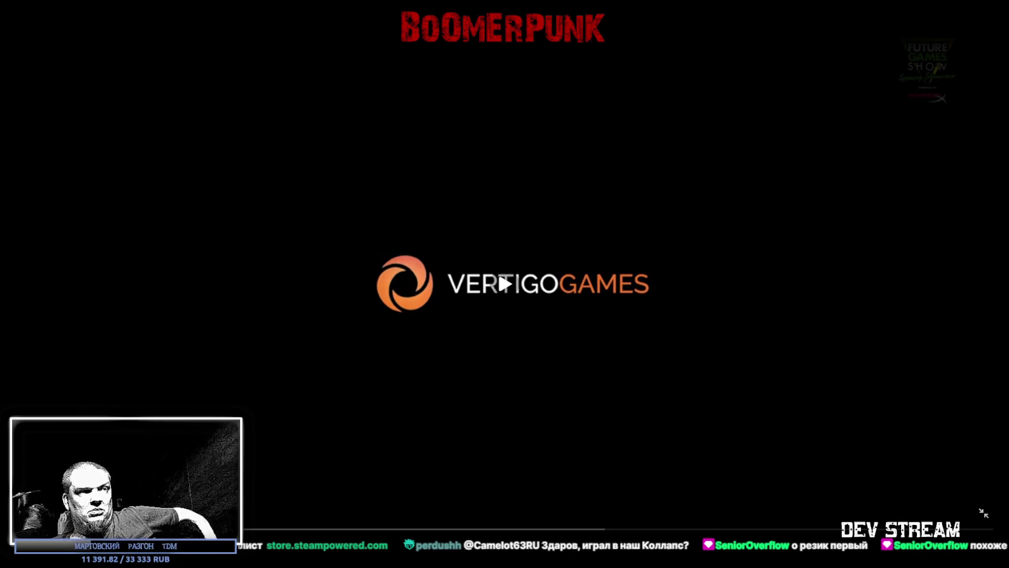
pyautogui.click(575, 372)
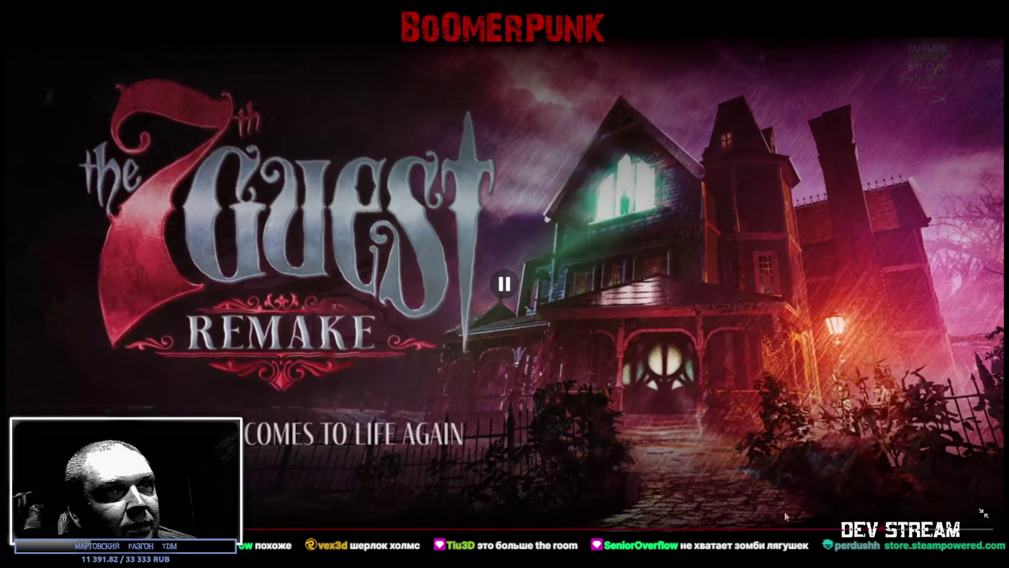
pyautogui.click(985, 514)
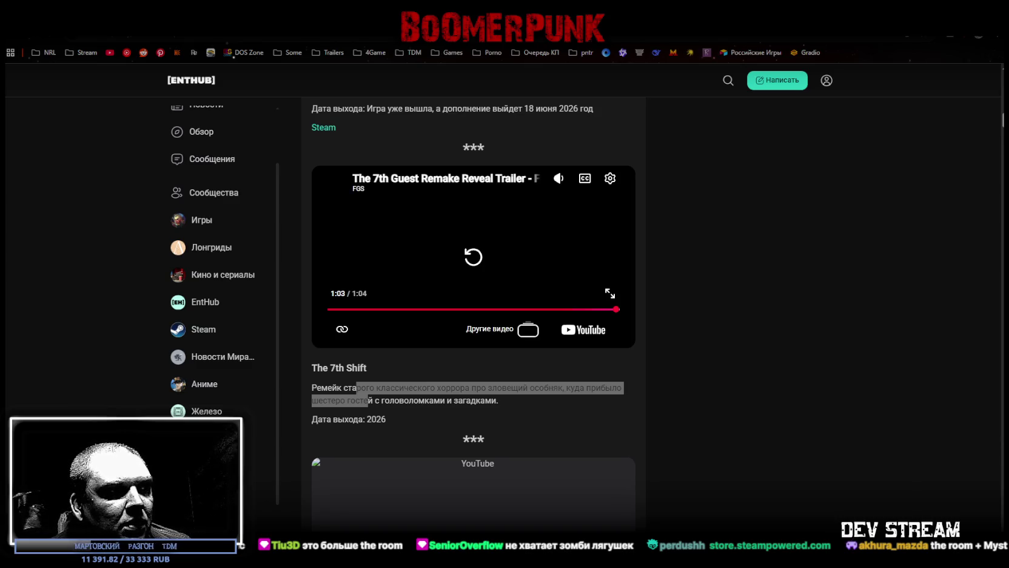
pyautogui.hotkey('alt', 'Tab')
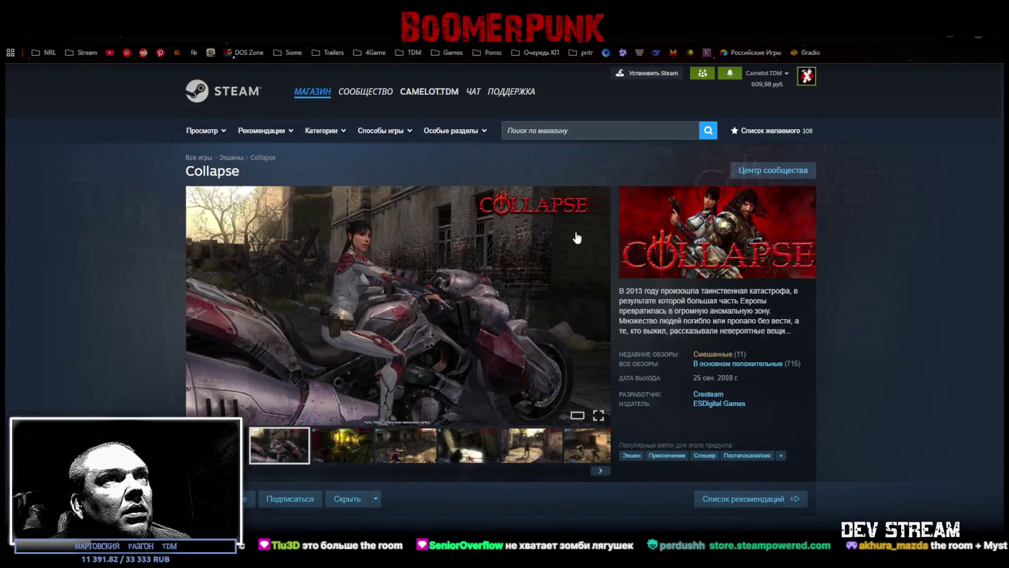
# Load the Collapse trailer into the Steam media viewer, watch it full screen, then exit full screen
pyautogui.click(349, 456)
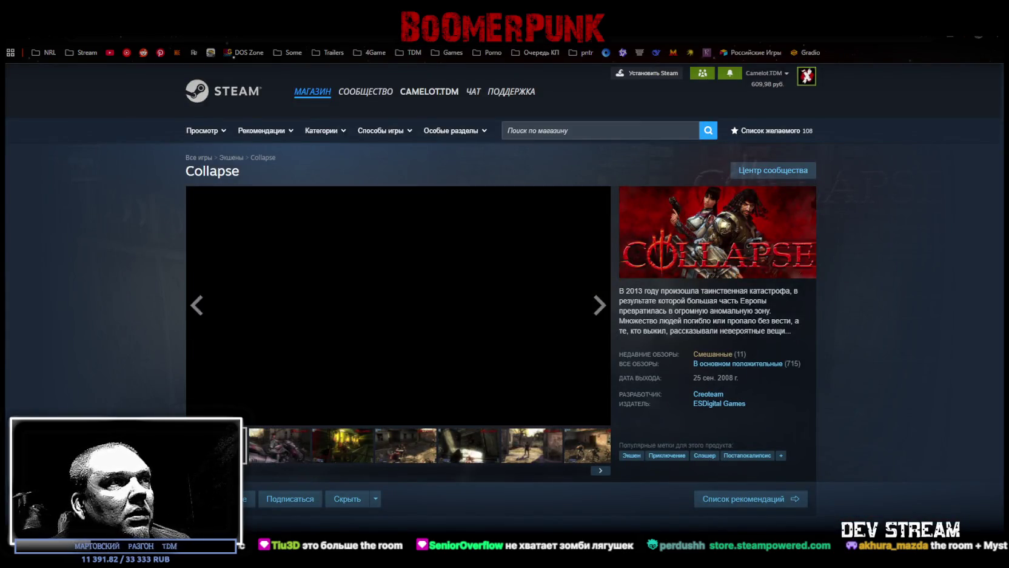
pyautogui.moveTo(705, 353)
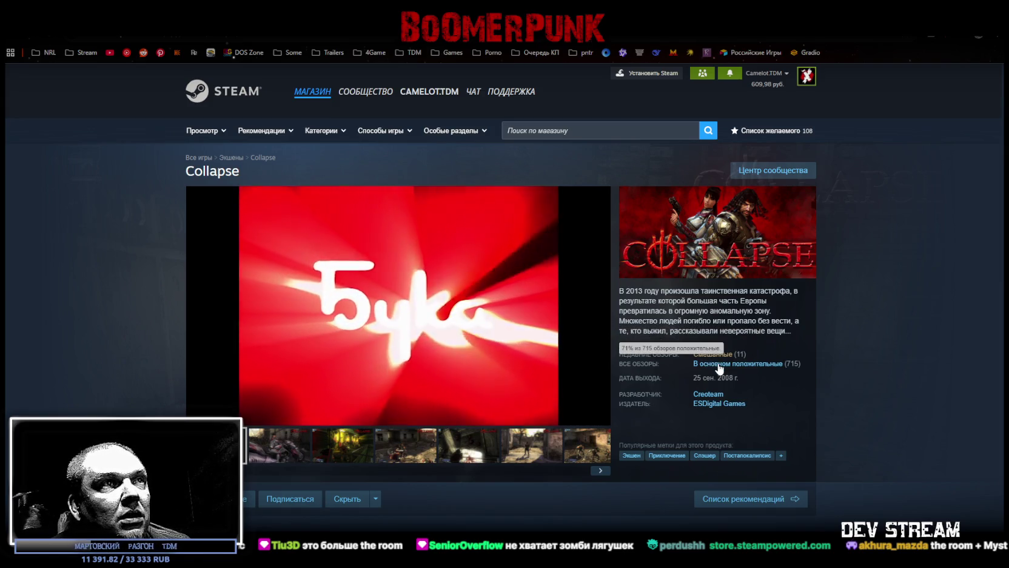
pyautogui.click(596, 415)
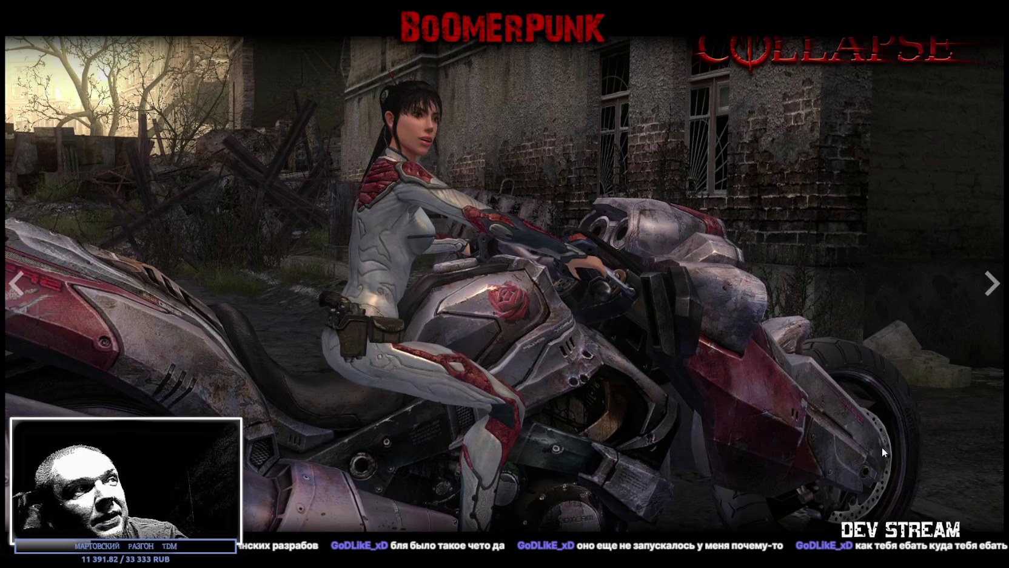
pyautogui.press('Escape')
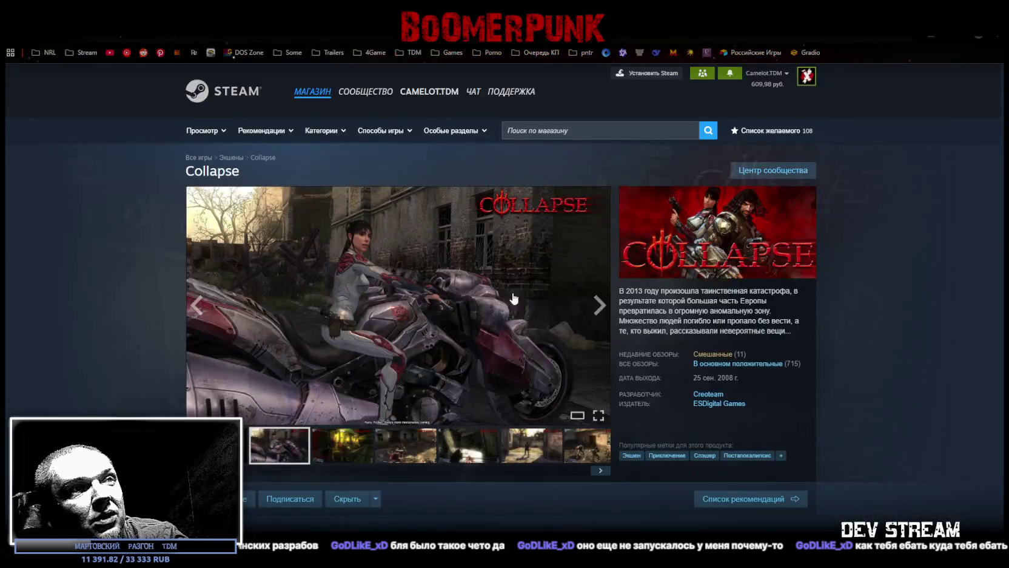
# Jump to Collapse's 'Смешанные' user reviews and scroll down through them
pyautogui.scroll(-2, 514, 297)
pyautogui.click(720, 251)
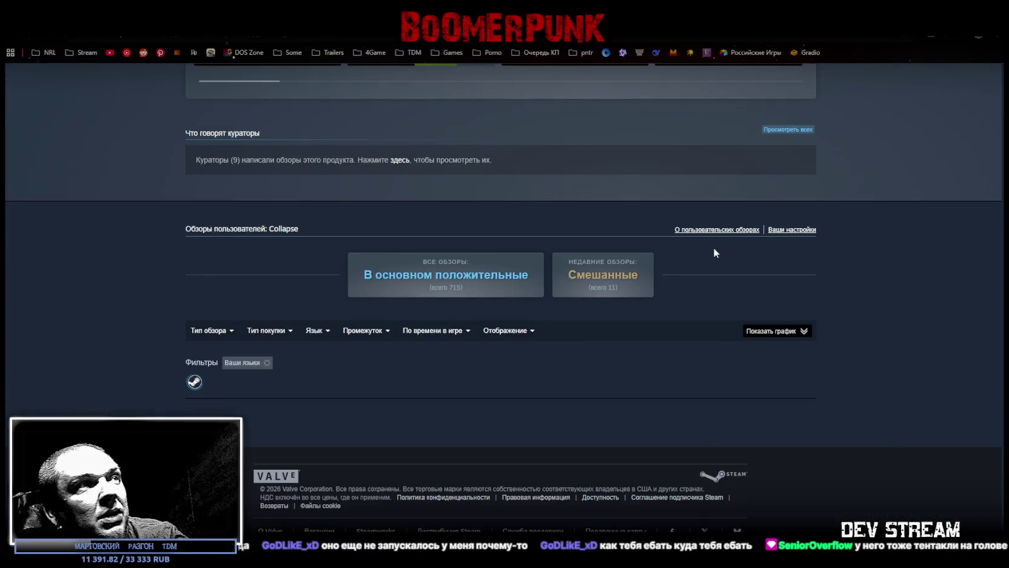
pyautogui.scroll(-3, 364, 362)
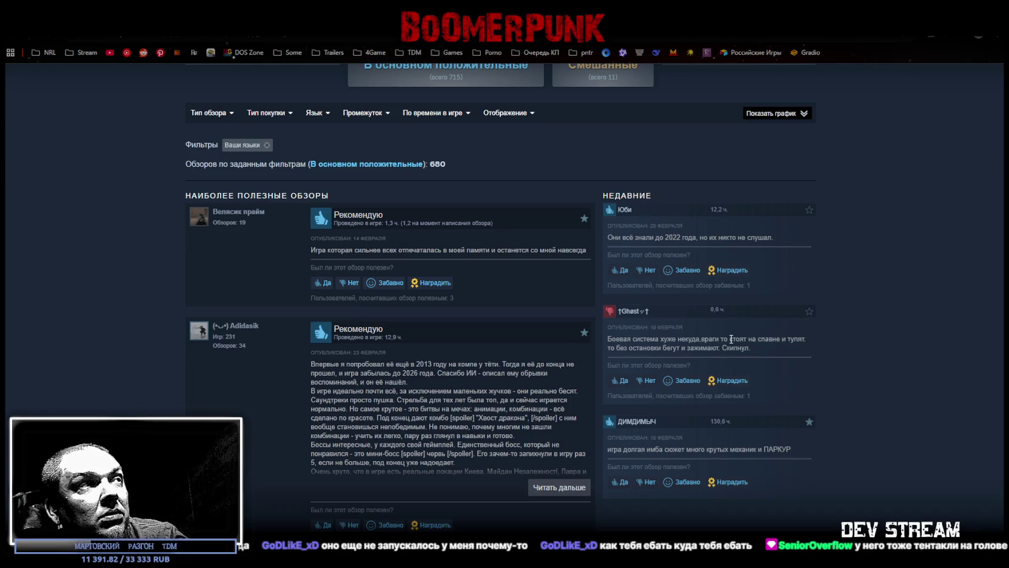
pyautogui.scroll(-8, 450, 414)
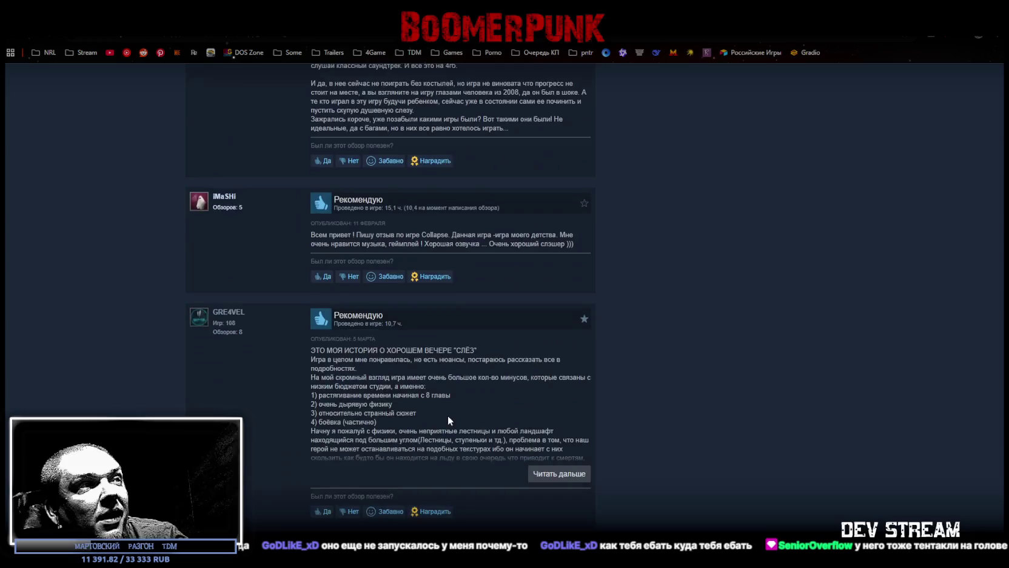
pyautogui.scroll(-3, 446, 419)
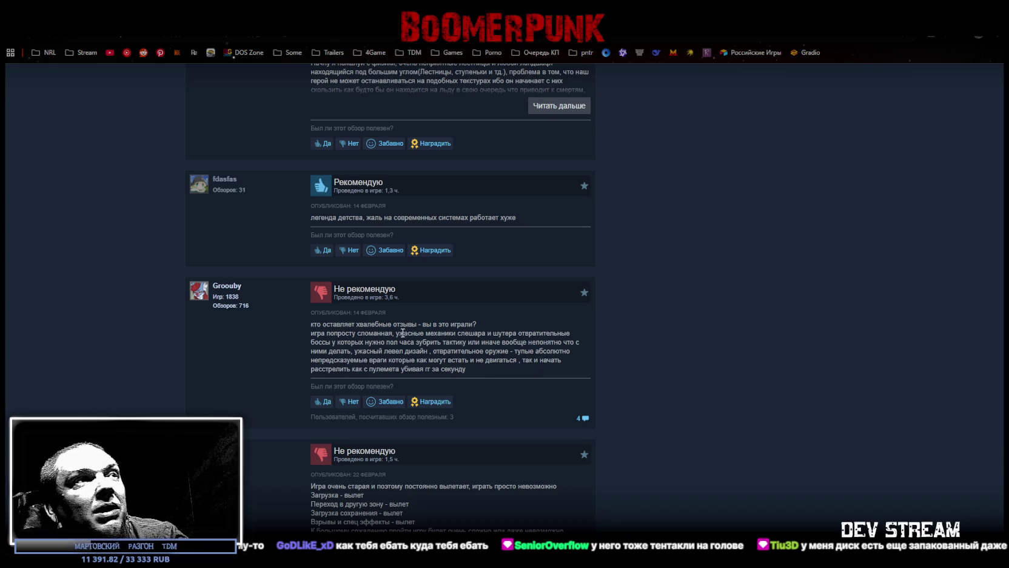
# Highlight passages of the negative review, including 'шутера', 'механики слешара' and the boss-tactics complaint
pyautogui.moveTo(364, 342); pyautogui.dragTo(461, 342)
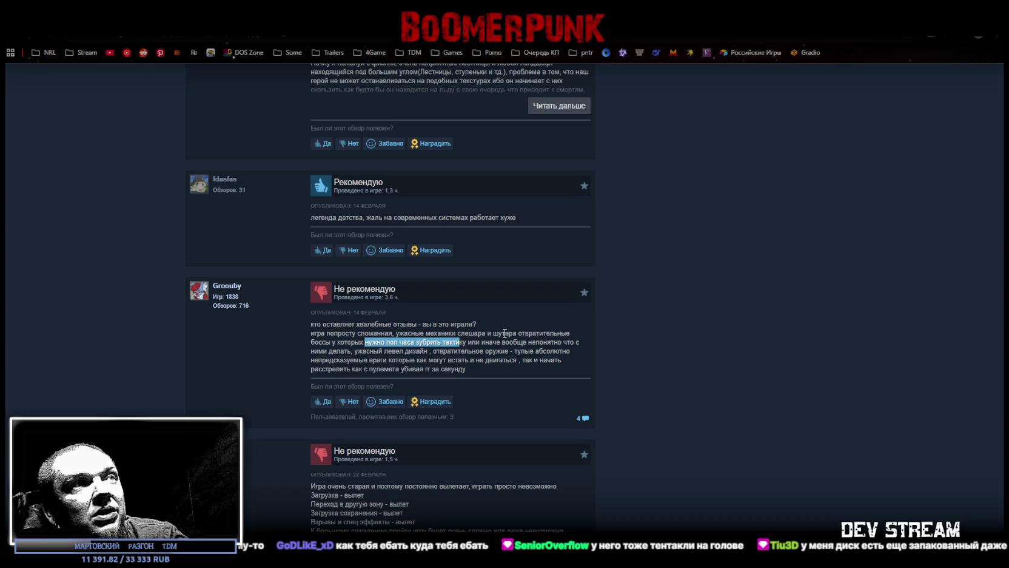
pyautogui.moveTo(491, 332); pyautogui.dragTo(517, 332)
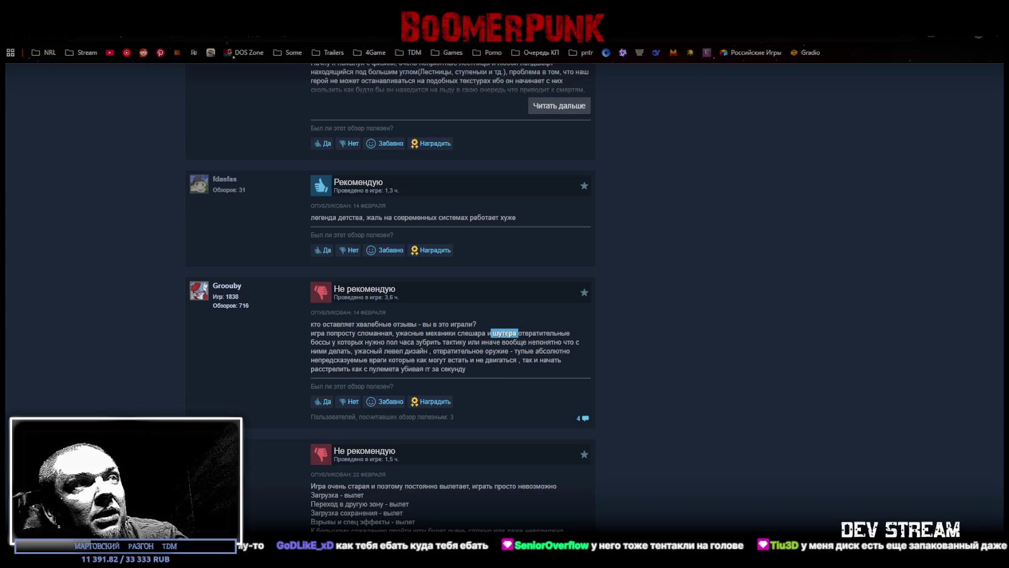
pyautogui.moveTo(486, 333); pyautogui.dragTo(426, 333)
pyautogui.click(504, 338)
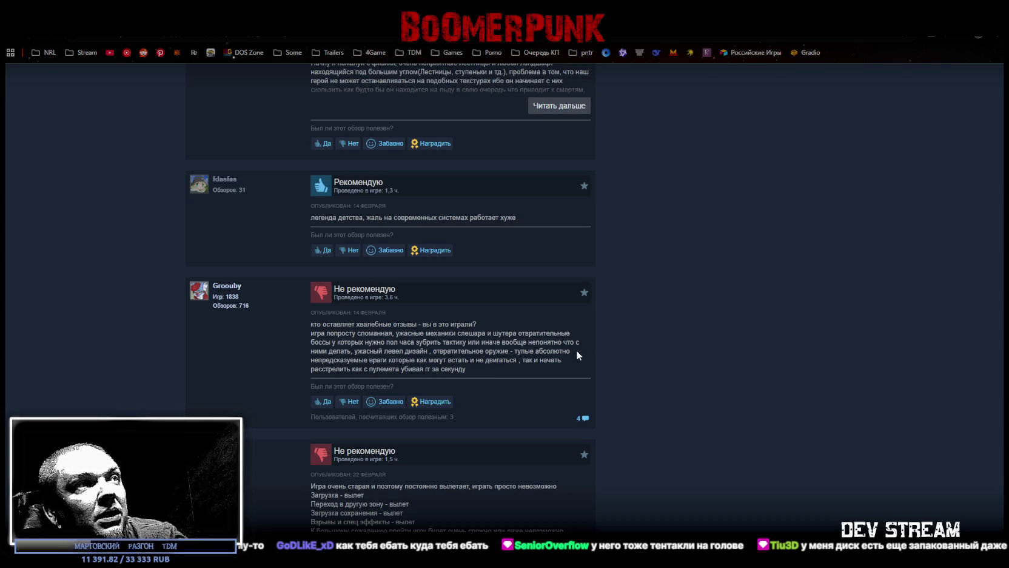
pyautogui.moveTo(355, 342); pyautogui.dragTo(468, 345)
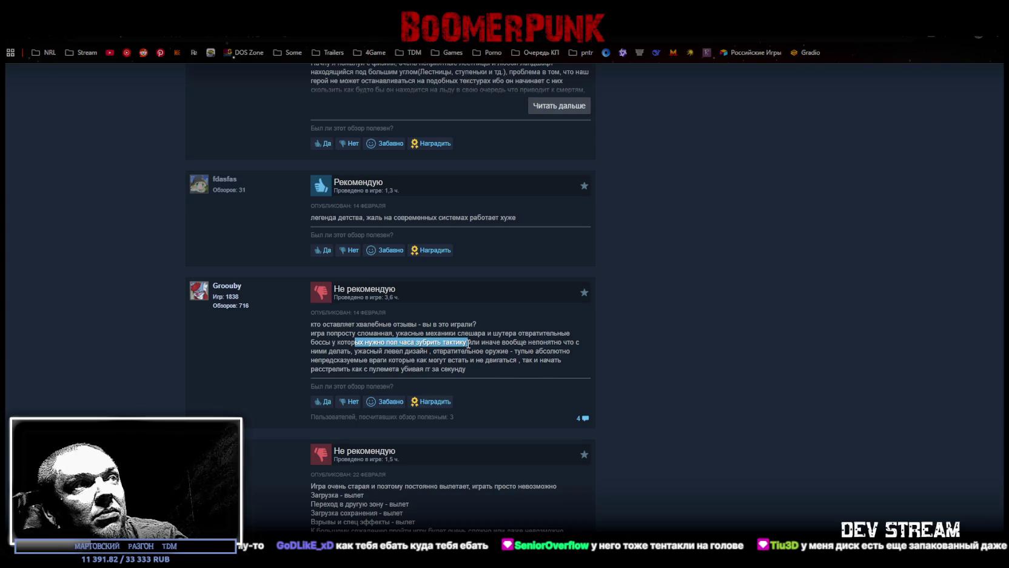
# Scroll back up, highlight the release year 2008, and scroll around the reviews
pyautogui.scroll(20, 519, 344)
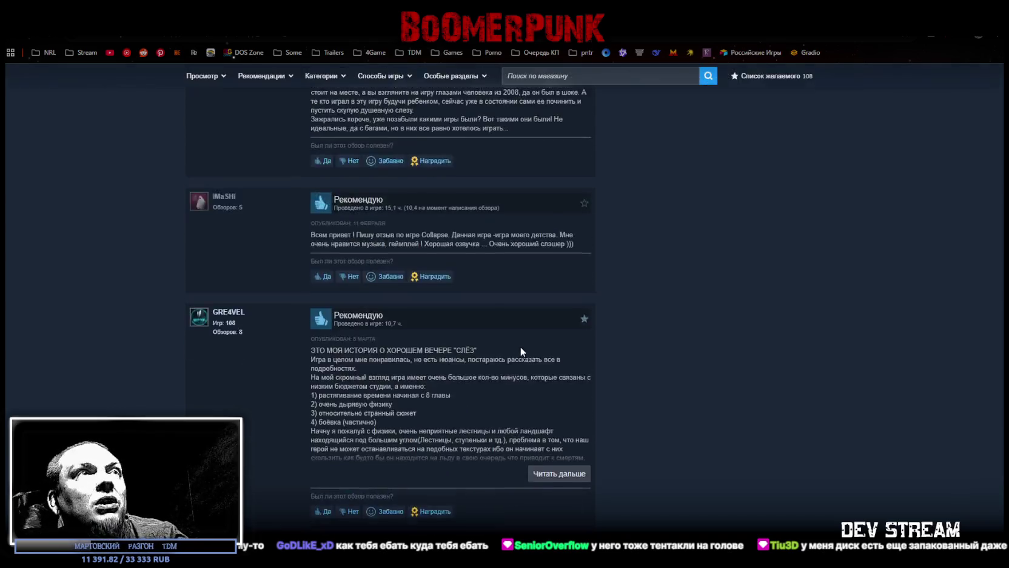
pyautogui.scroll(10, 520, 347)
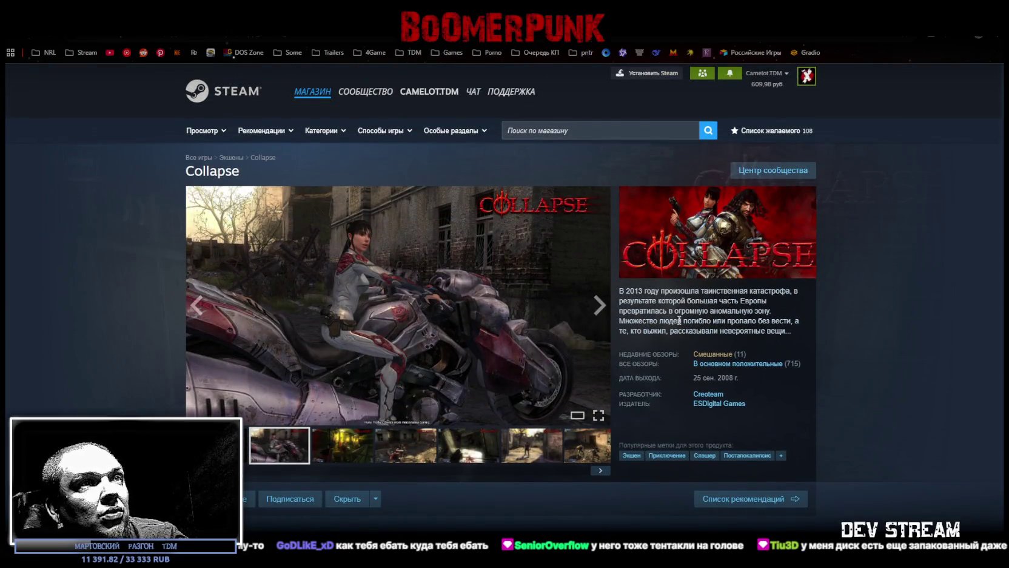
pyautogui.moveTo(718, 377)
pyautogui.mouseDown()
pyautogui.moveTo(743, 378)
pyautogui.moveTo(734, 378)
pyautogui.mouseUp()
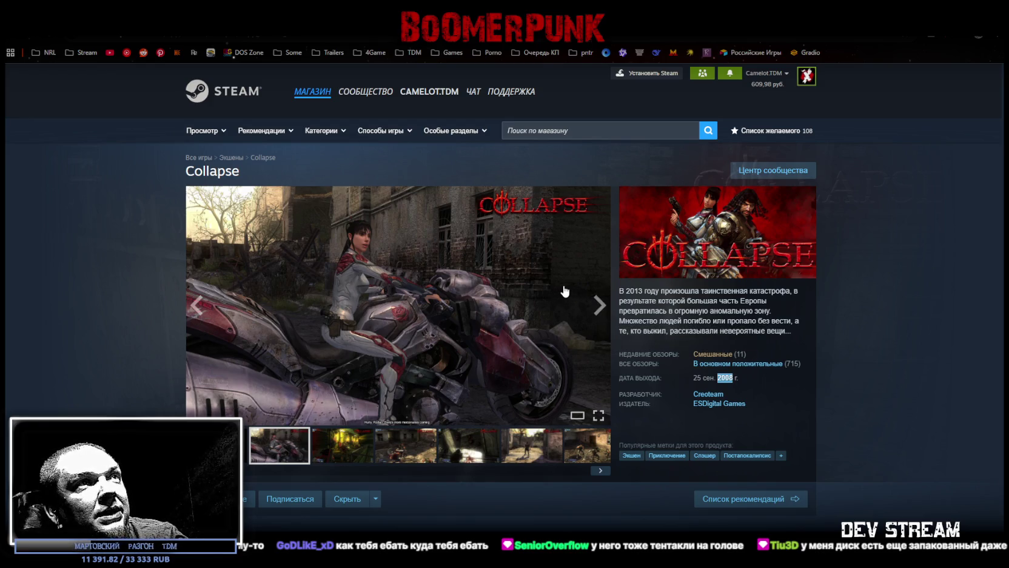
pyautogui.scroll(-8, 564, 291)
pyautogui.scroll(3, 564, 291)
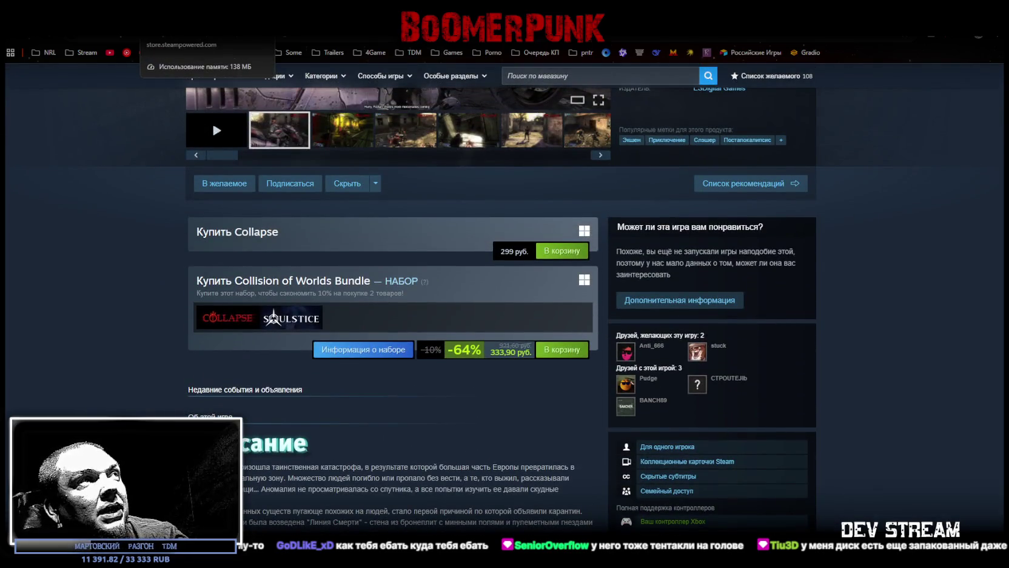
pyautogui.scroll(-15, 375, 327)
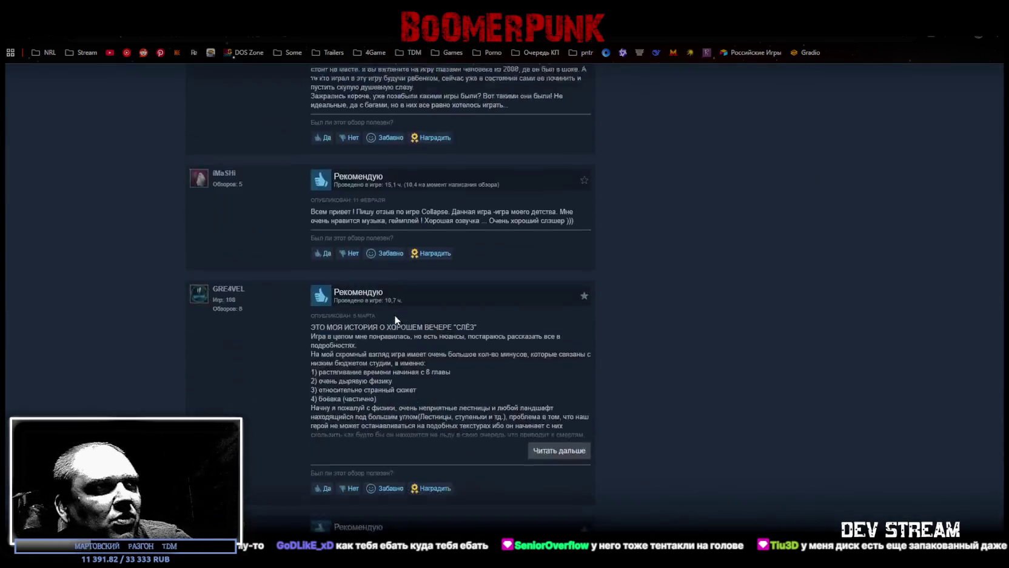
pyautogui.scroll(1, 392, 320)
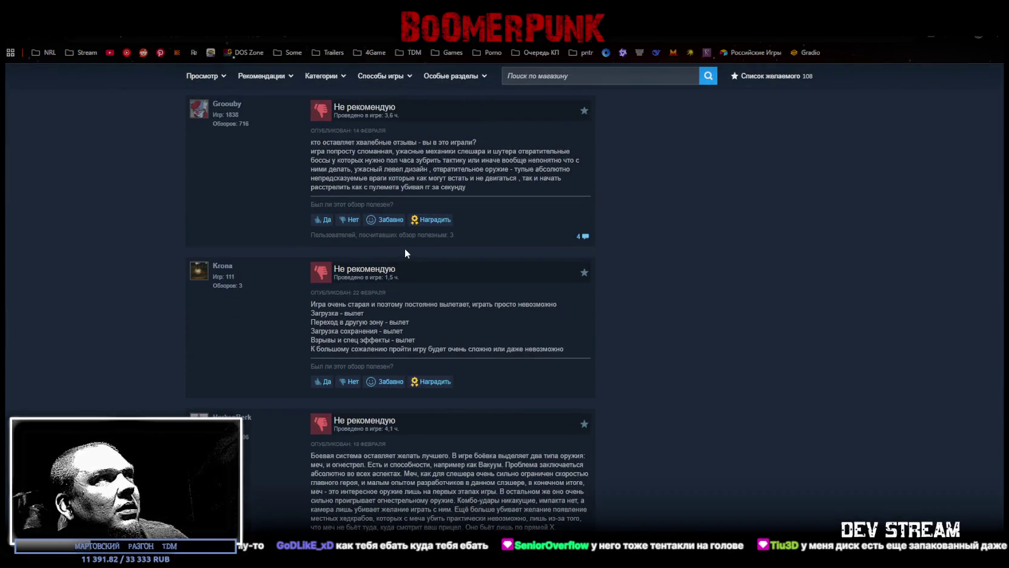
pyautogui.scroll(1, 403, 248)
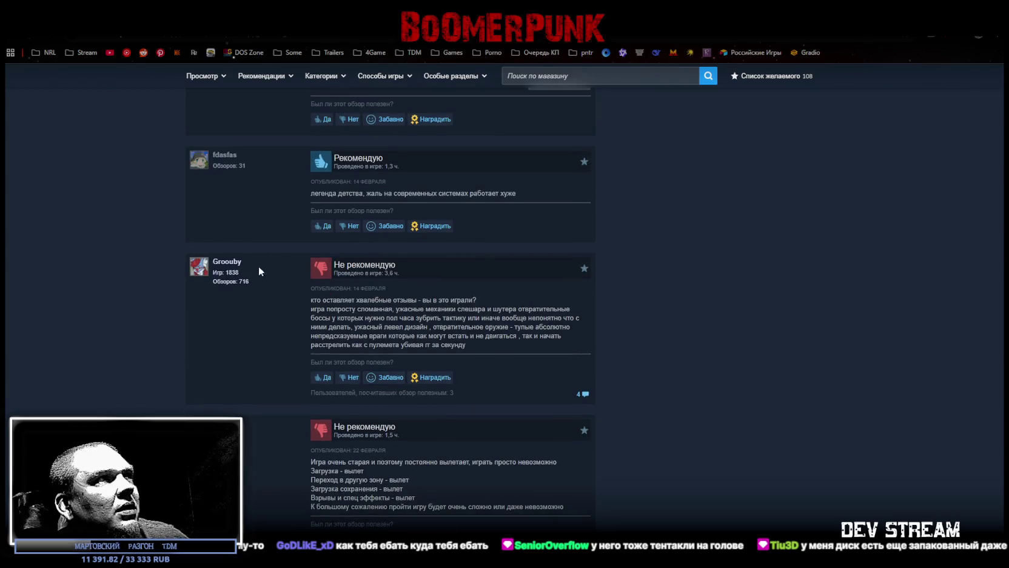
# Open the negative reviewer's Steam profile and browse up to its Favourite Group and Screenshot showcases
pyautogui.click(415, 291)
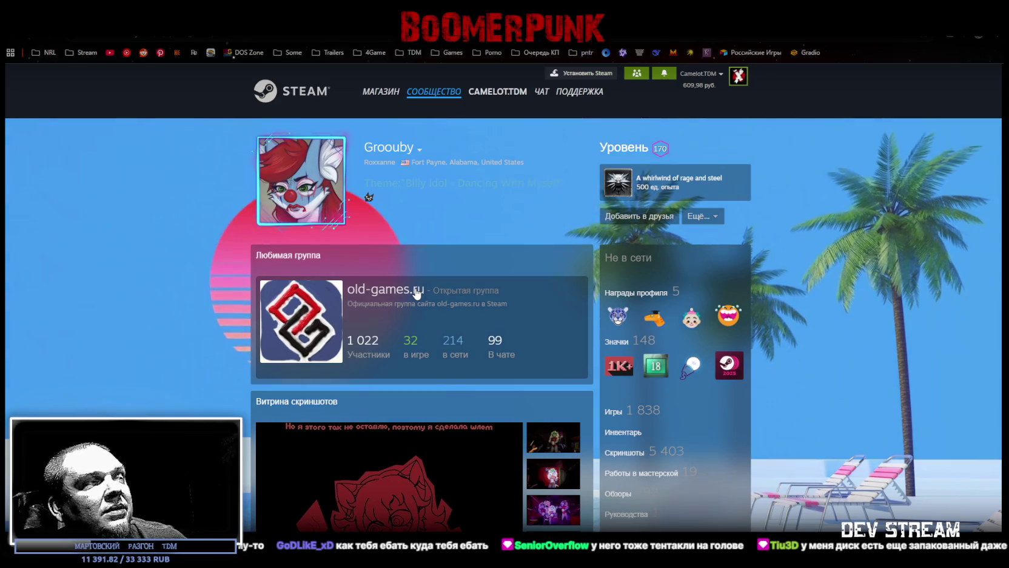
pyautogui.scroll(-4, 415, 294)
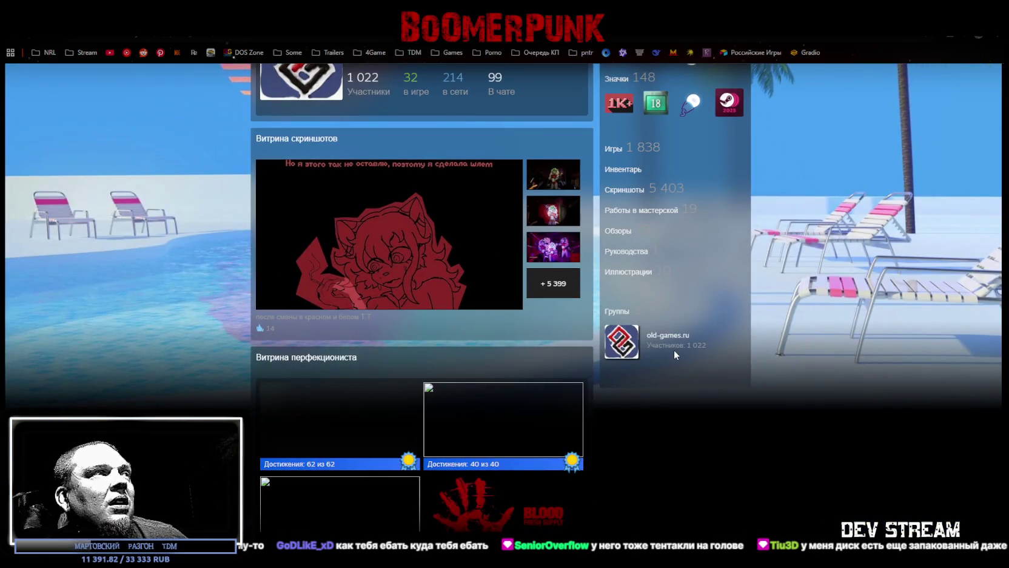
pyautogui.scroll(-2, 673, 349)
pyautogui.scroll(-6, 670, 349)
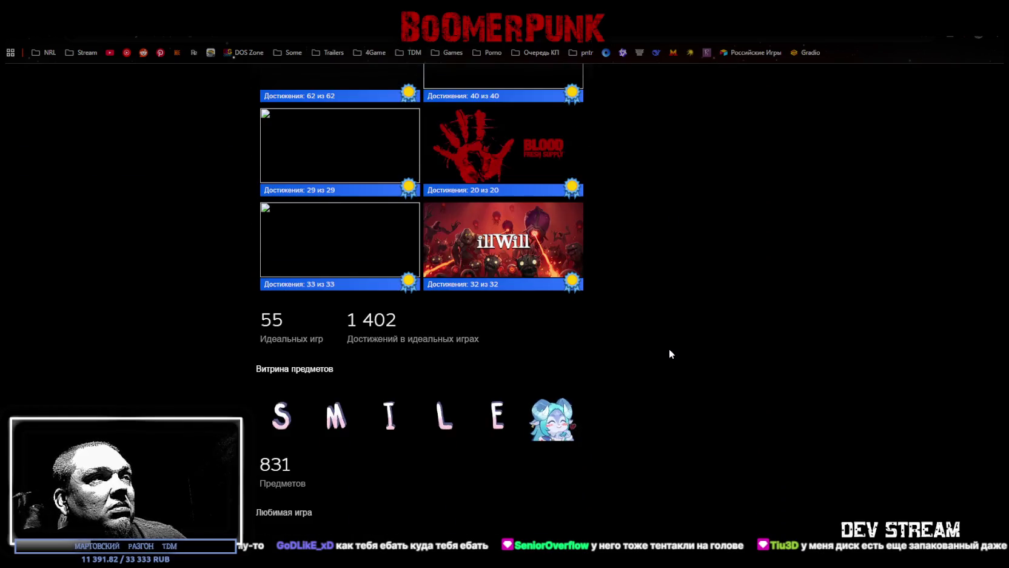
pyautogui.scroll(-2, 666, 353)
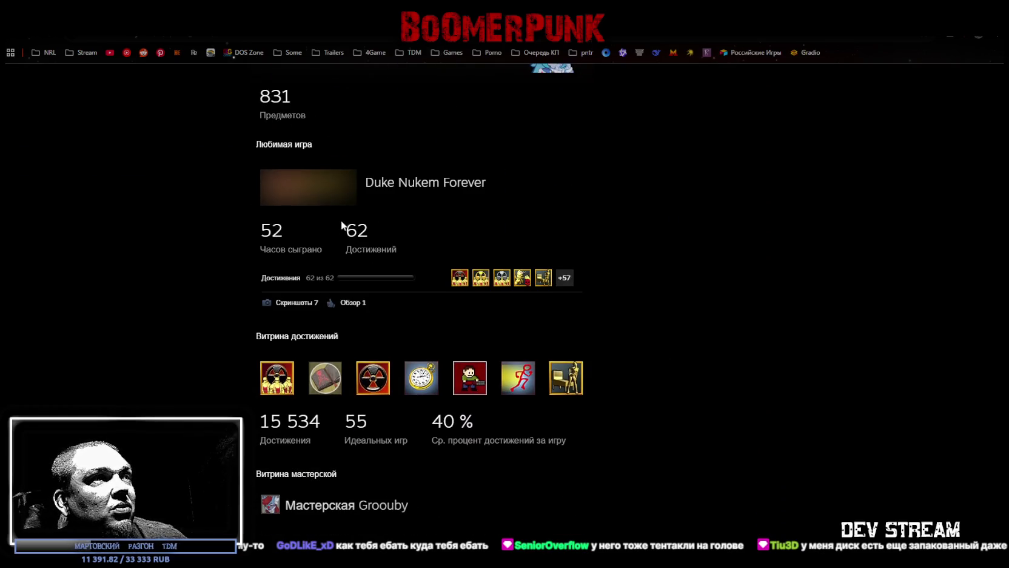
pyautogui.scroll(-3, 687, 294)
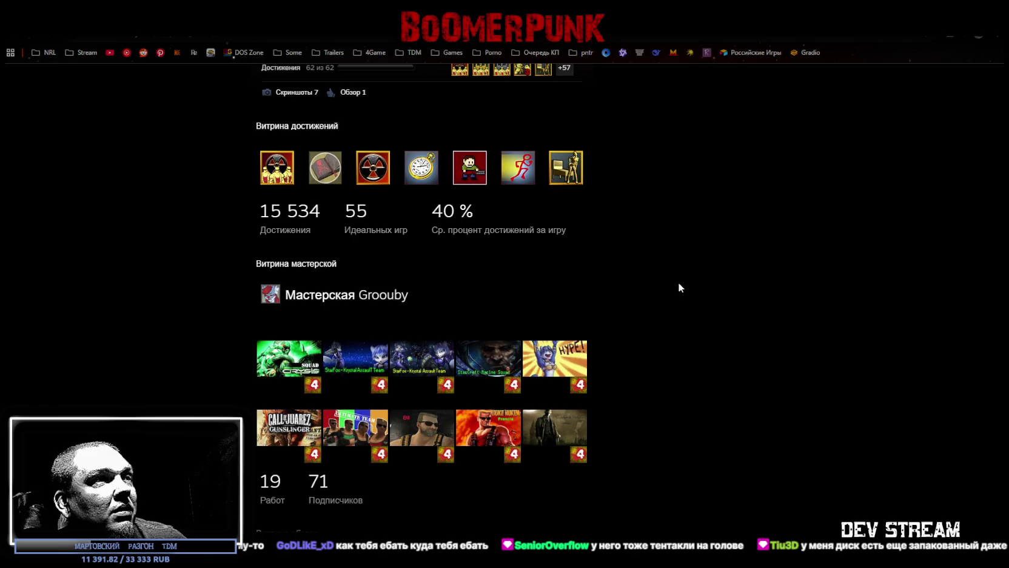
pyautogui.scroll(-7, 660, 279)
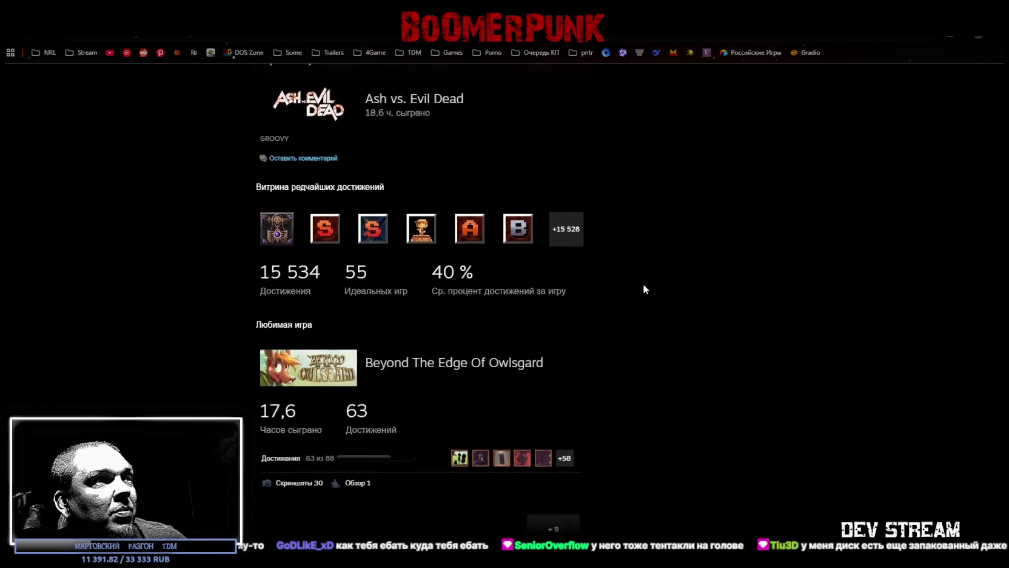
pyautogui.scroll(-2, 644, 289)
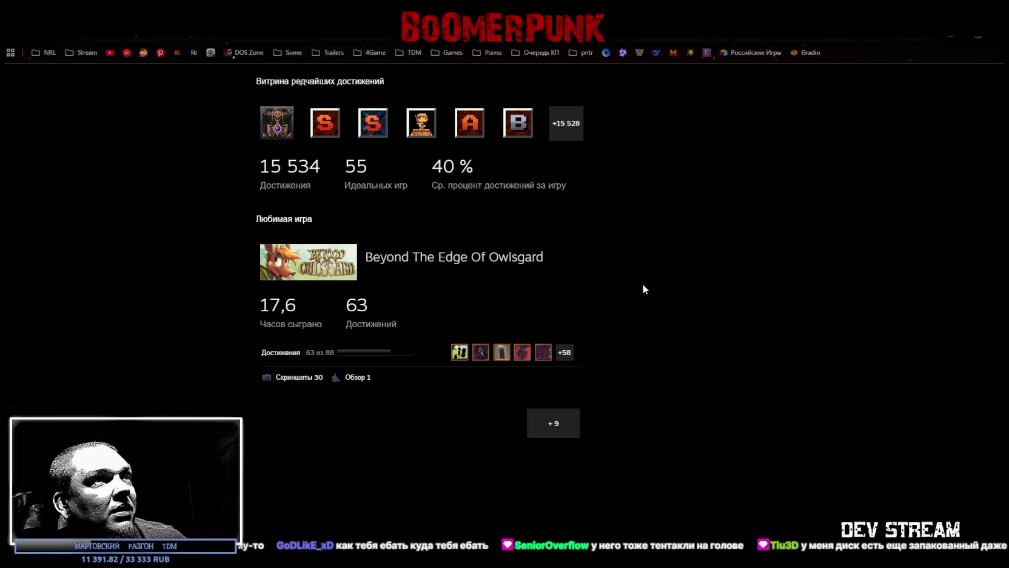
pyautogui.scroll(12, 643, 289)
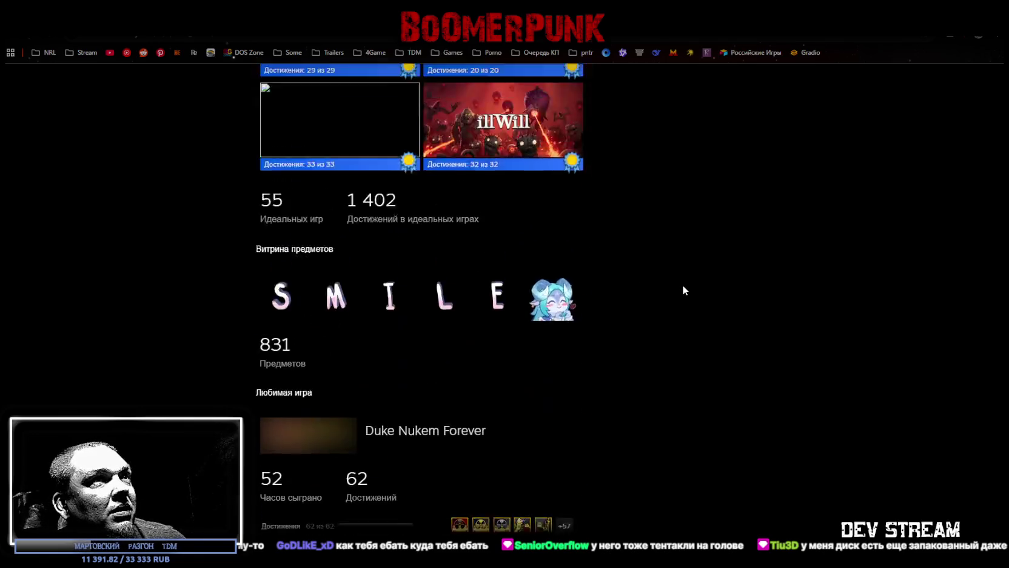
pyautogui.scroll(10, 682, 290)
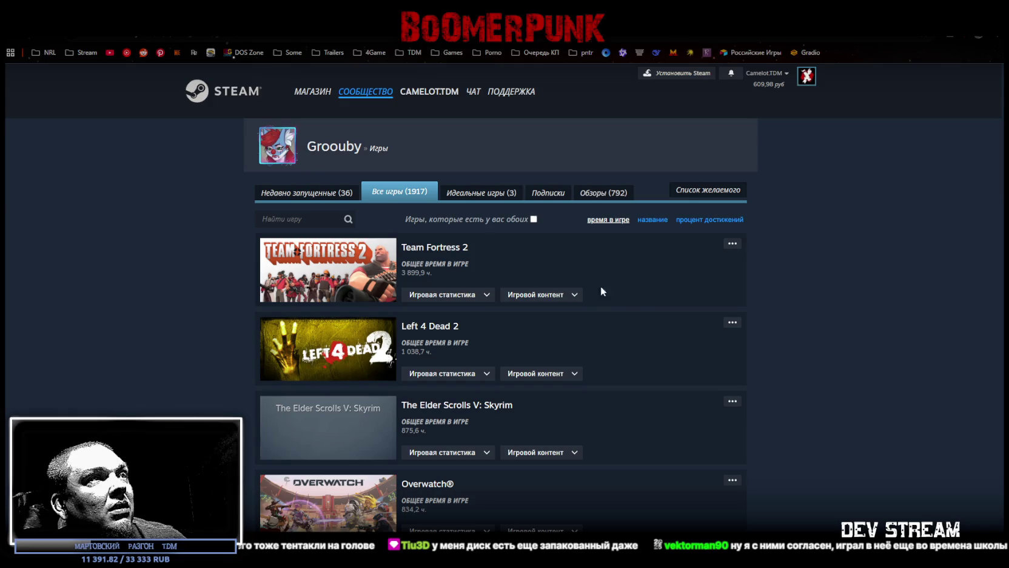
# Scroll through the reviewer's 1917-game library sorted by playtime, then return to the EntHub article
pyautogui.scroll(-1, 543, 324)
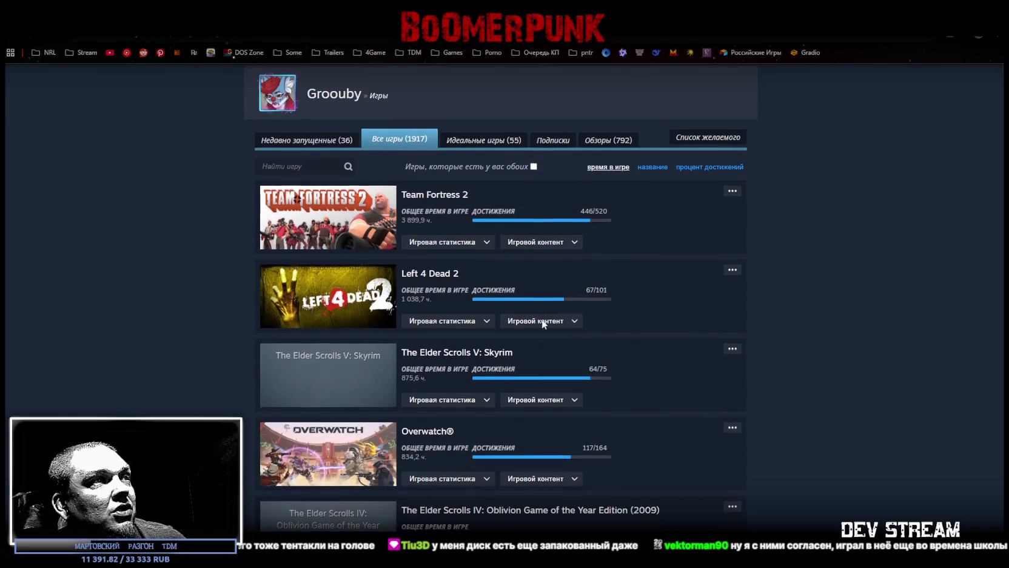
pyautogui.scroll(-2, 527, 327)
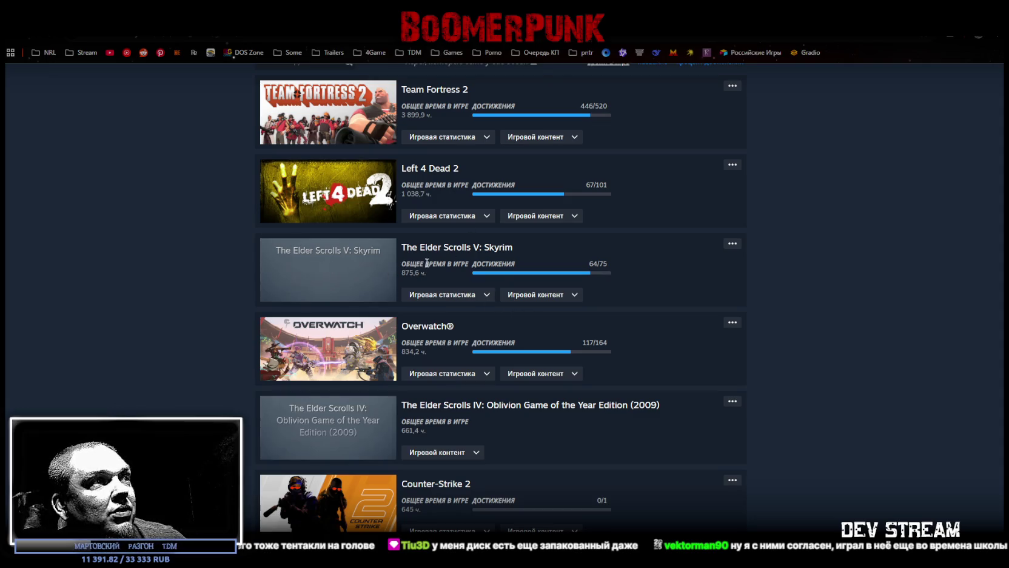
pyautogui.scroll(-3, 388, 260)
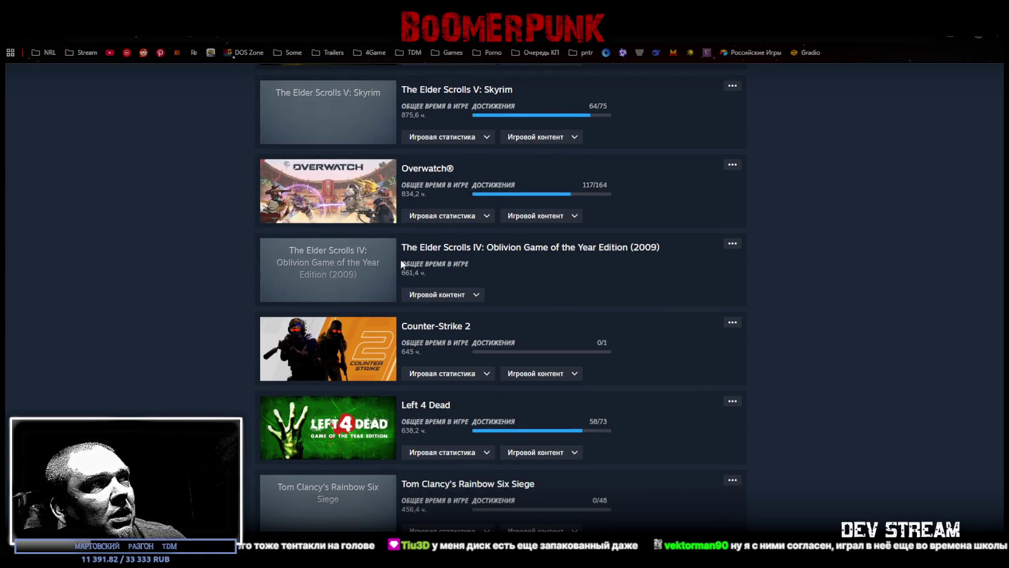
pyautogui.scroll(-1, 546, 306)
pyautogui.scroll(-2, 546, 307)
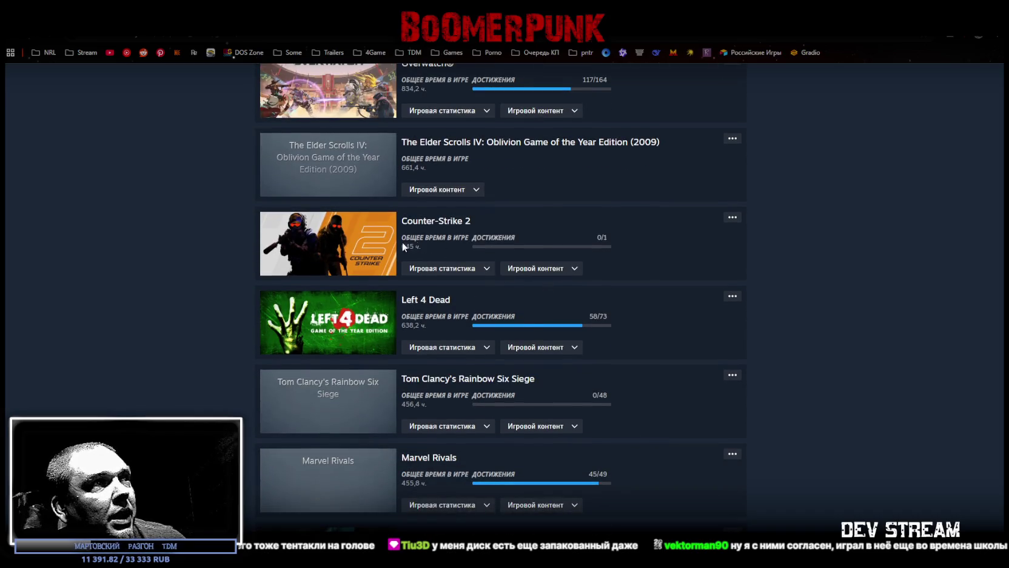
pyautogui.scroll(-1, 523, 332)
pyautogui.scroll(-1, 400, 291)
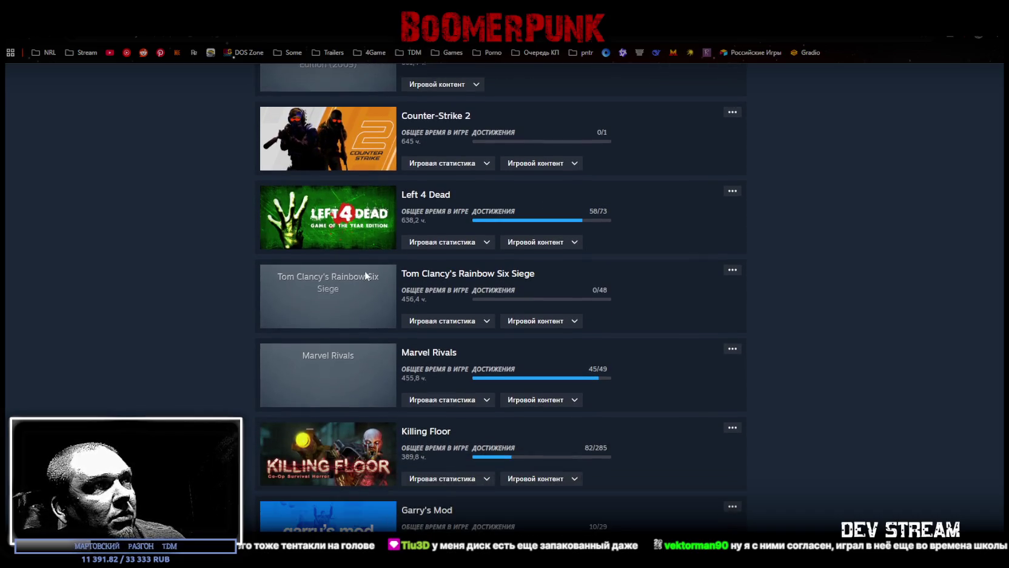
pyautogui.scroll(-4, 382, 280)
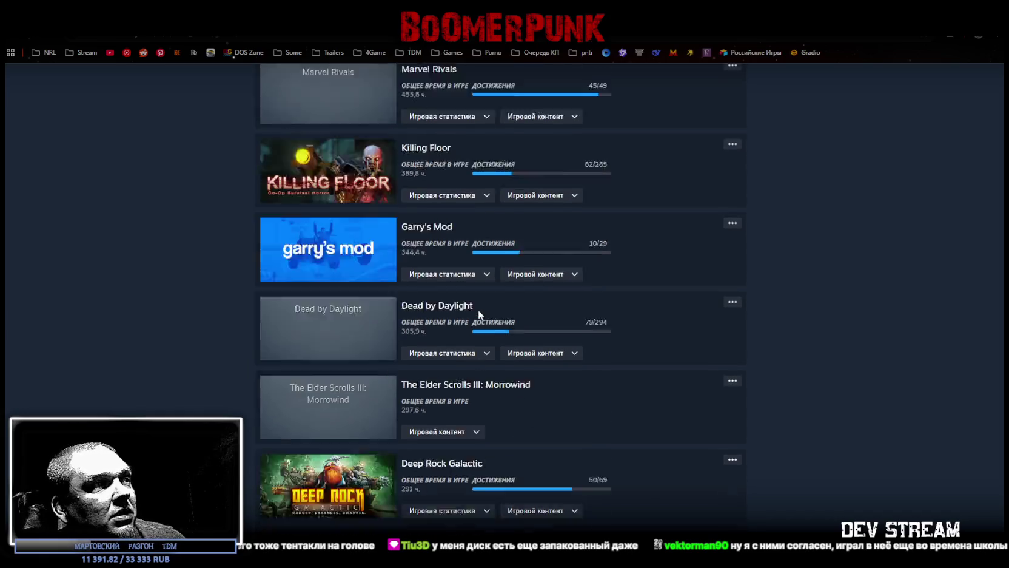
pyautogui.scroll(-2, 478, 309)
pyautogui.scroll(-2, 476, 310)
pyautogui.scroll(4, 470, 308)
pyautogui.scroll(10, 469, 308)
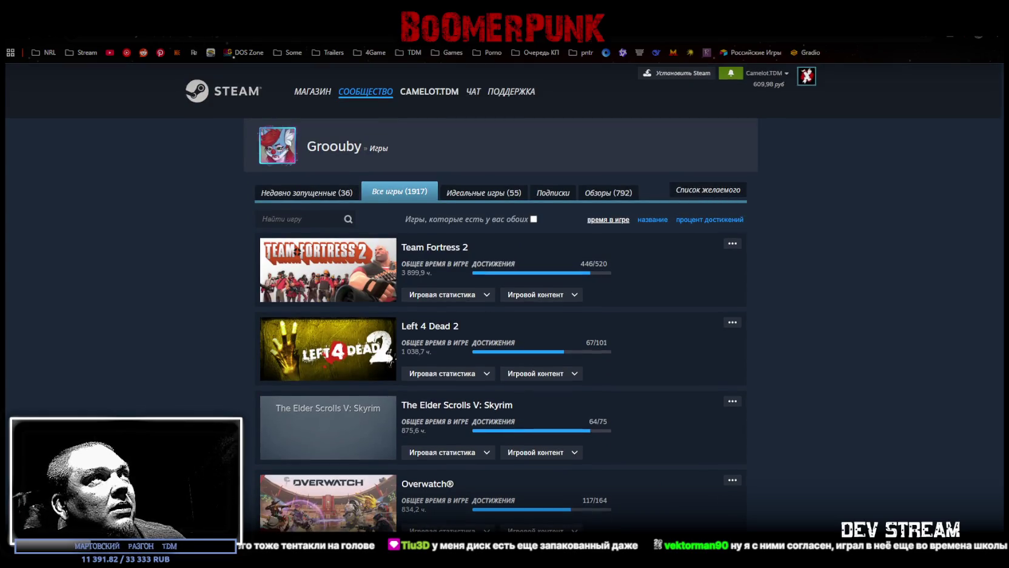
pyautogui.hotkey('ctrl', 'Tab')
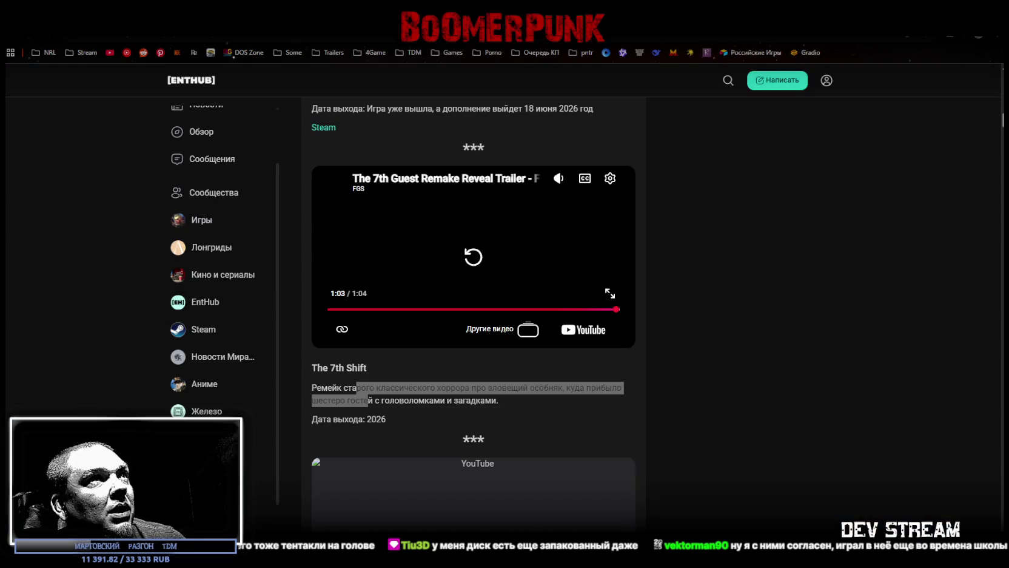
# Restore and re-maximise the browser, clear the selection, and scroll down the article
pyautogui.doubleClick(575, 38)
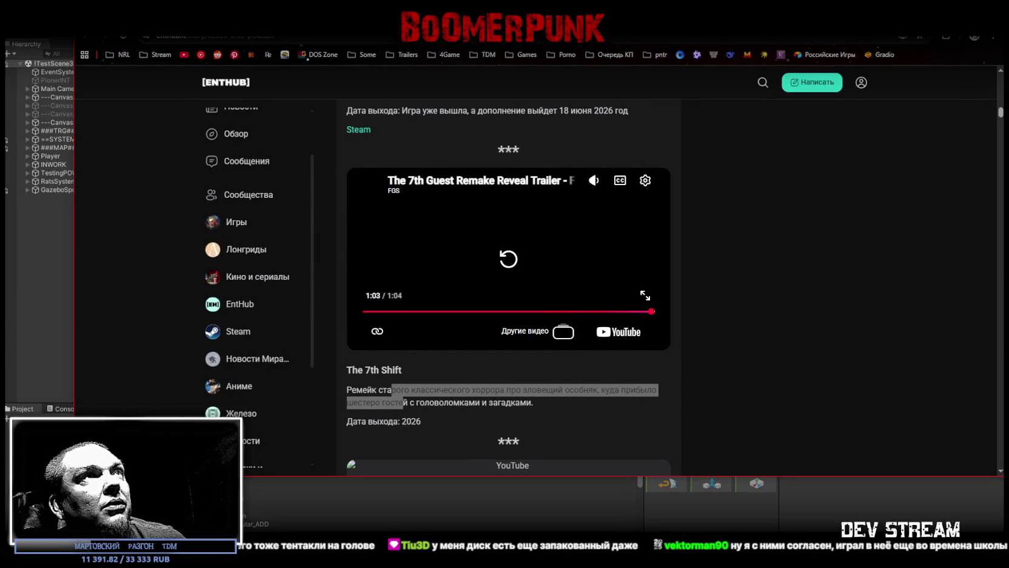
pyautogui.doubleClick(575, 39)
pyautogui.scroll(3, 468, 467)
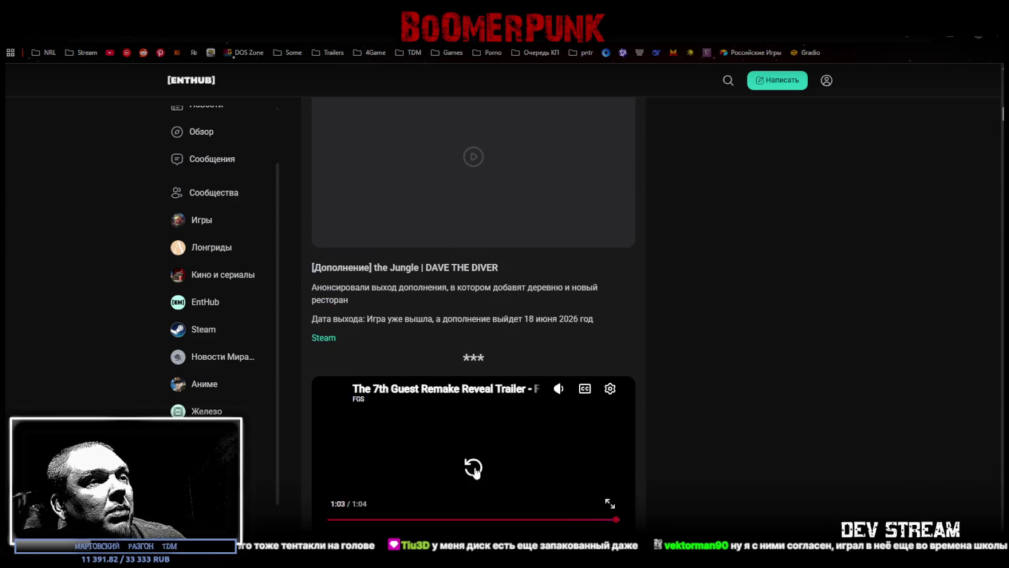
pyautogui.scroll(-7, 522, 345)
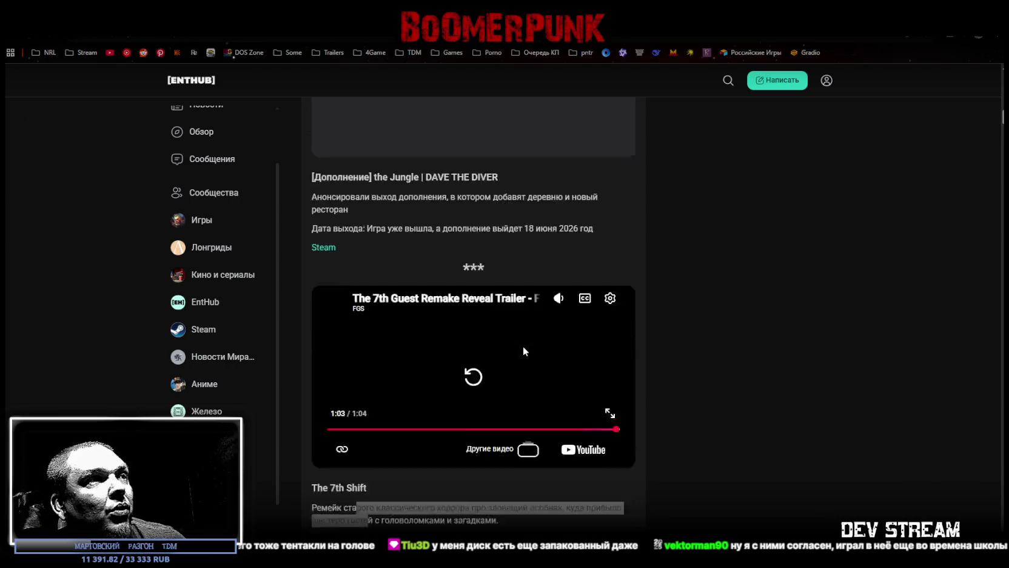
pyautogui.click(397, 195)
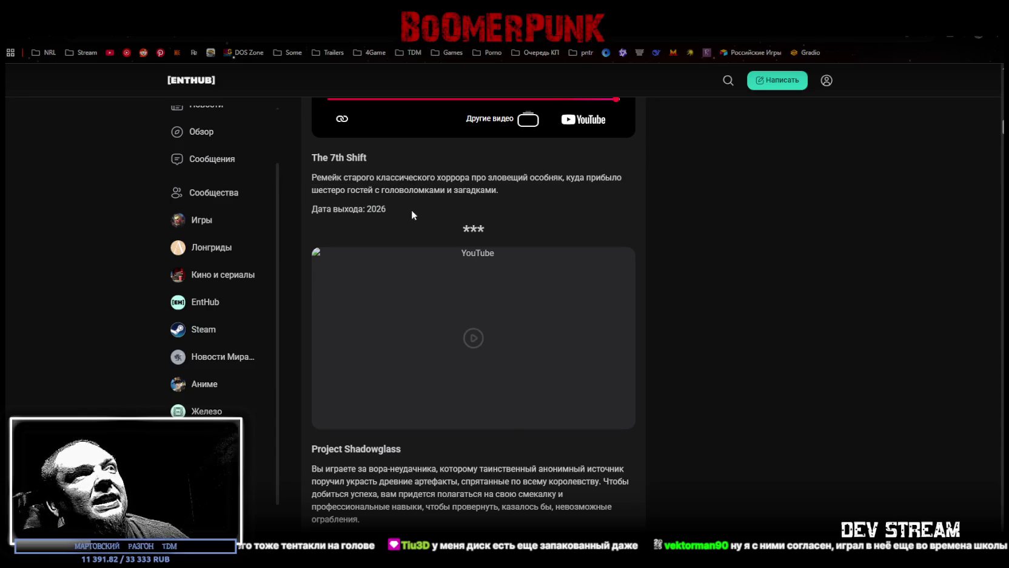
pyautogui.scroll(-2, 412, 208)
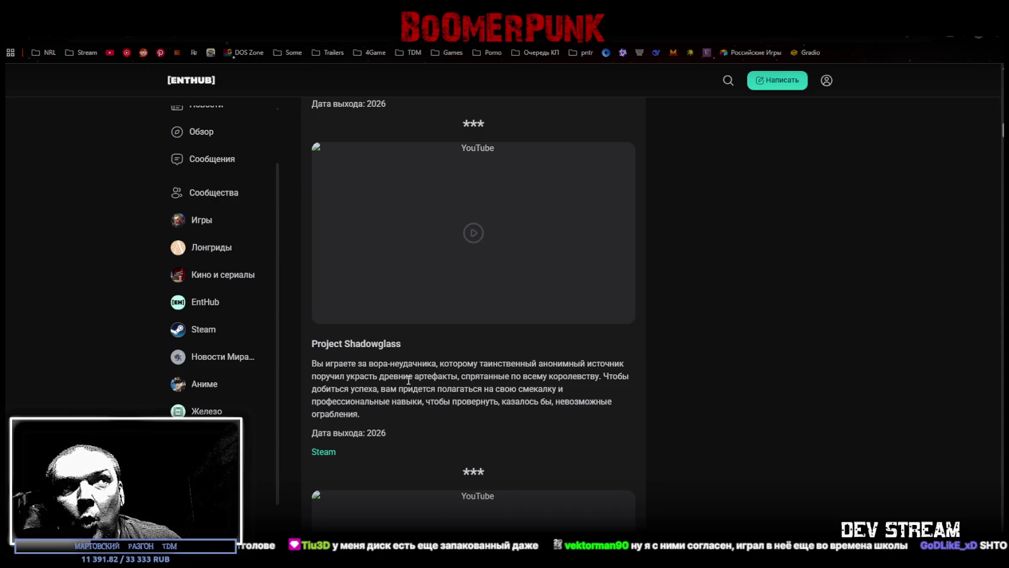
# Highlight lines of the Project Shadowglass description about stealing ancient artefacts while reading
pyautogui.moveTo(317, 363); pyautogui.dragTo(405, 367)
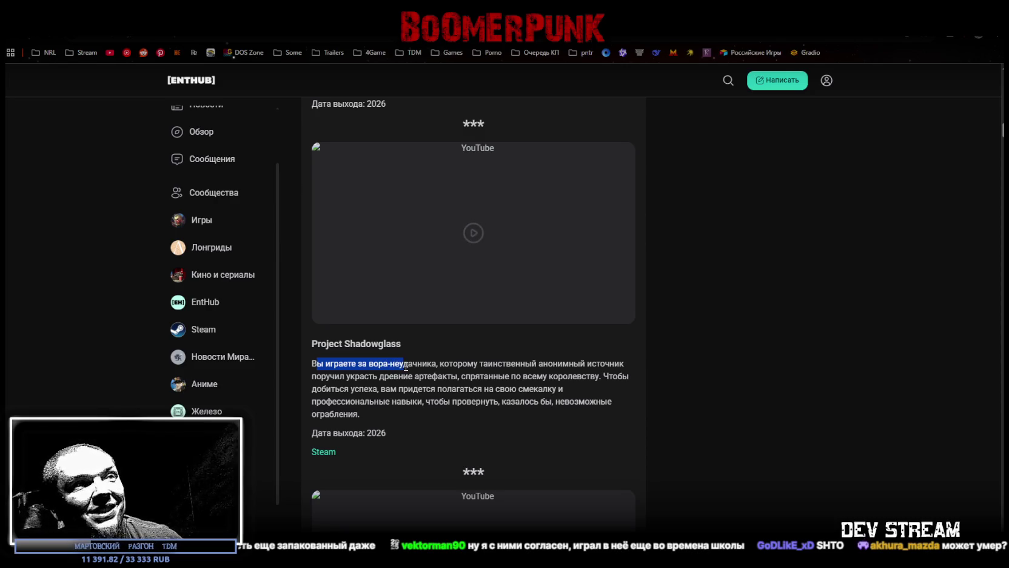
pyautogui.moveTo(330, 380)
pyautogui.mouseDown()
pyautogui.moveTo(391, 379)
pyautogui.moveTo(395, 390)
pyautogui.moveTo(438, 378)
pyautogui.mouseUp()
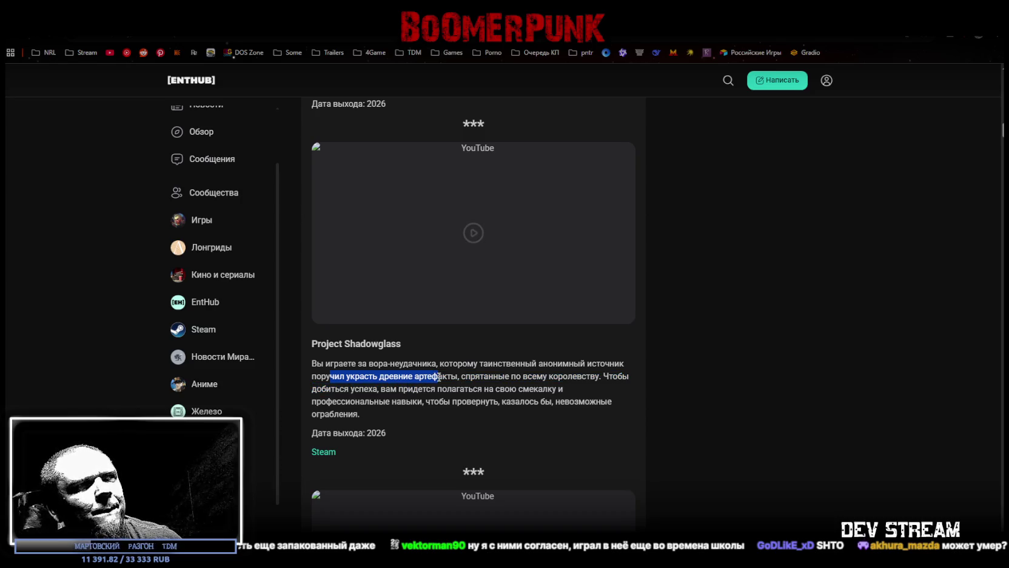
pyautogui.moveTo(465, 379); pyautogui.dragTo(576, 380)
pyautogui.moveTo(328, 388)
pyautogui.mouseDown()
pyautogui.moveTo(395, 379)
pyautogui.moveTo(525, 402)
pyautogui.moveTo(540, 394)
pyautogui.moveTo(342, 405)
pyautogui.moveTo(394, 406)
pyautogui.mouseUp()
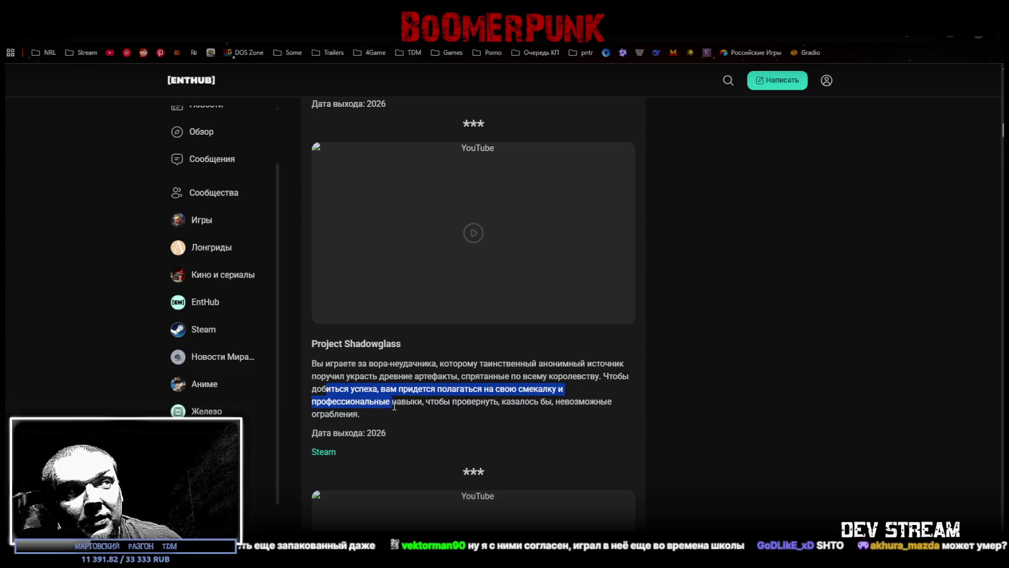
# Play the Project Shadowglass reveal trailer full screen, reloading the page after it stalls
pyautogui.click(463, 275)
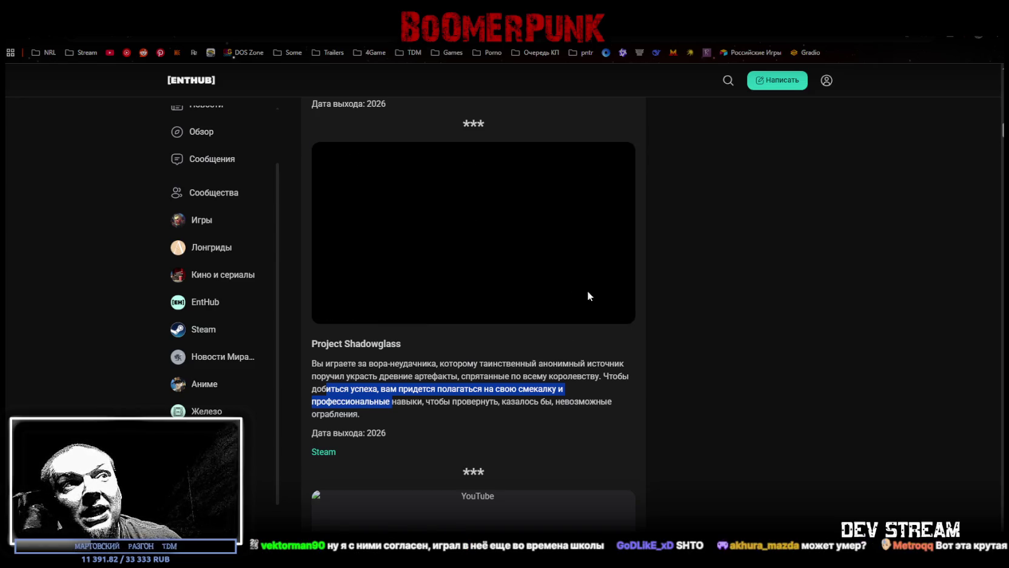
pyautogui.click(626, 314)
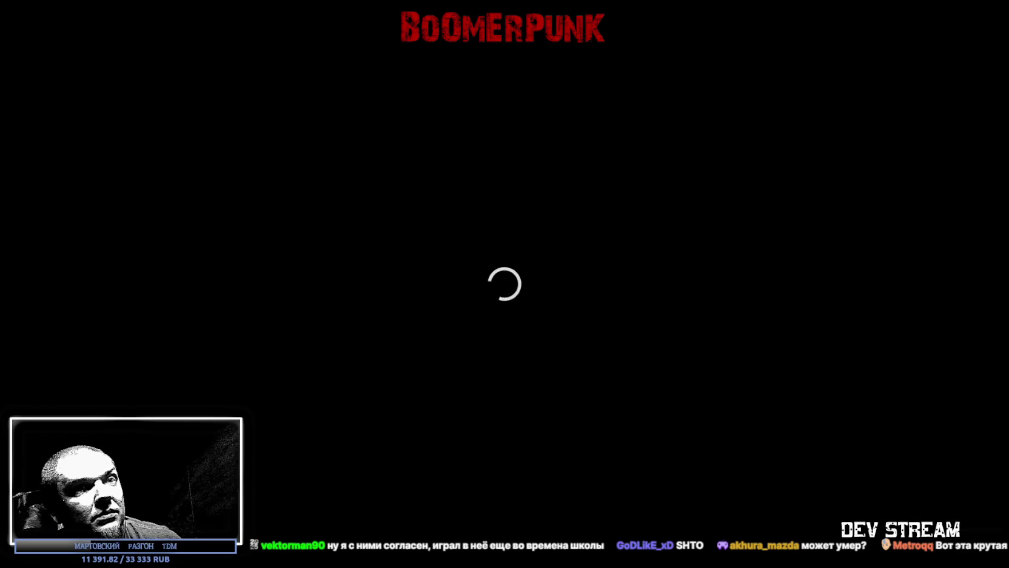
pyautogui.press('Escape')
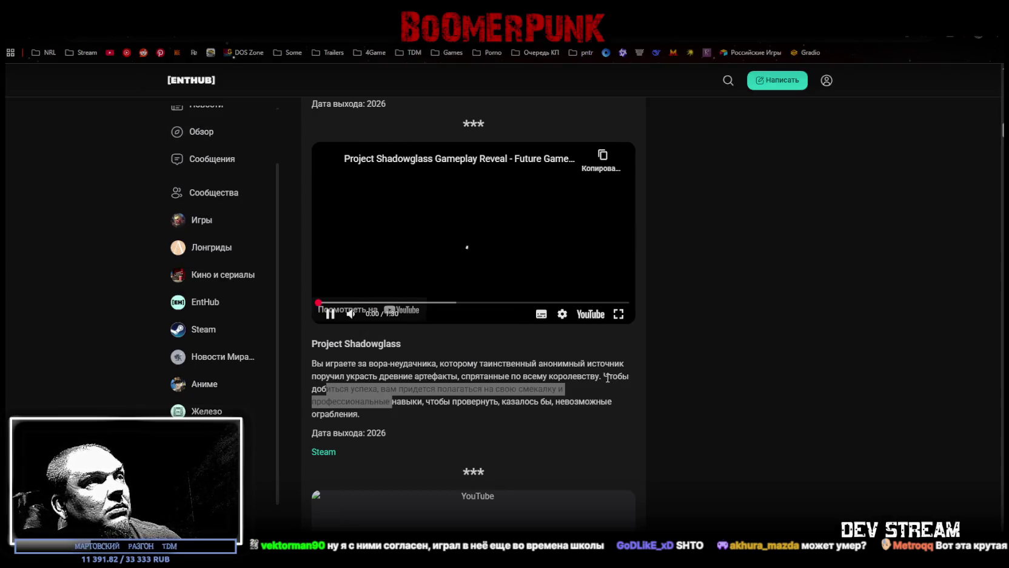
pyautogui.press('F5')
pyautogui.click(471, 281)
pyautogui.click(617, 299)
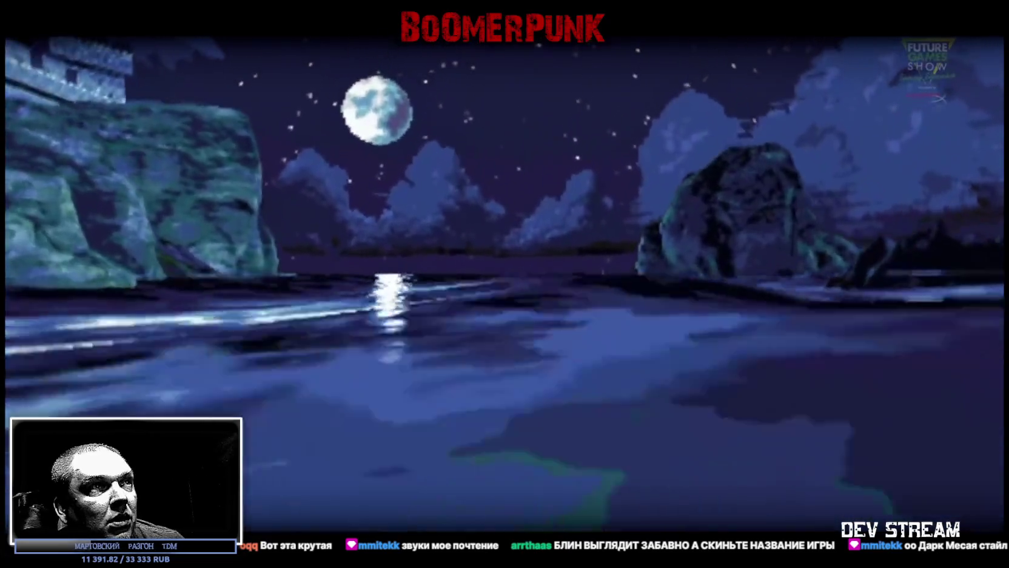
pyautogui.press('Escape')
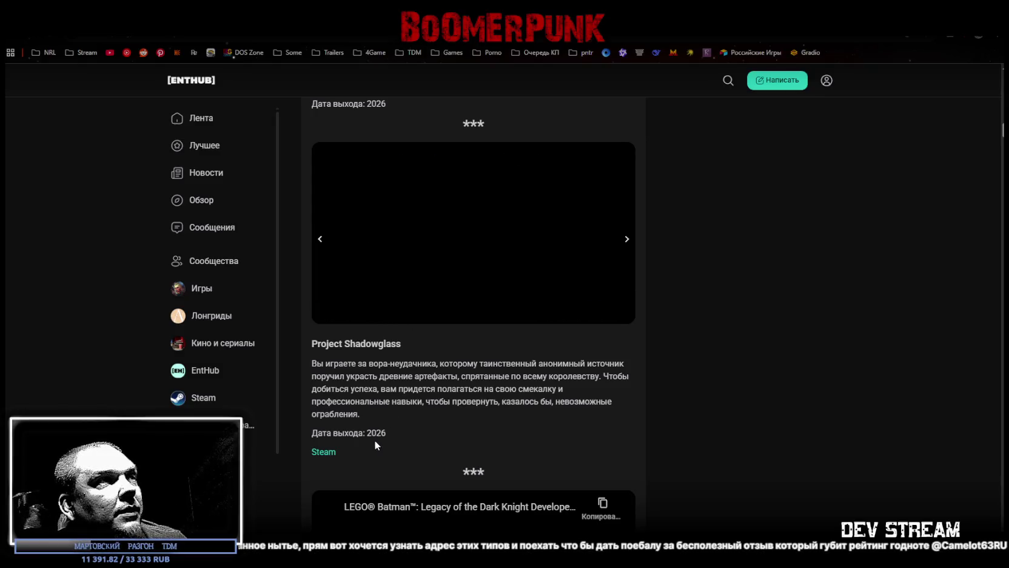
# Visit the Project Shadowglass Steam store page, then return to the EntHub article
pyautogui.scroll(-4, 371, 363)
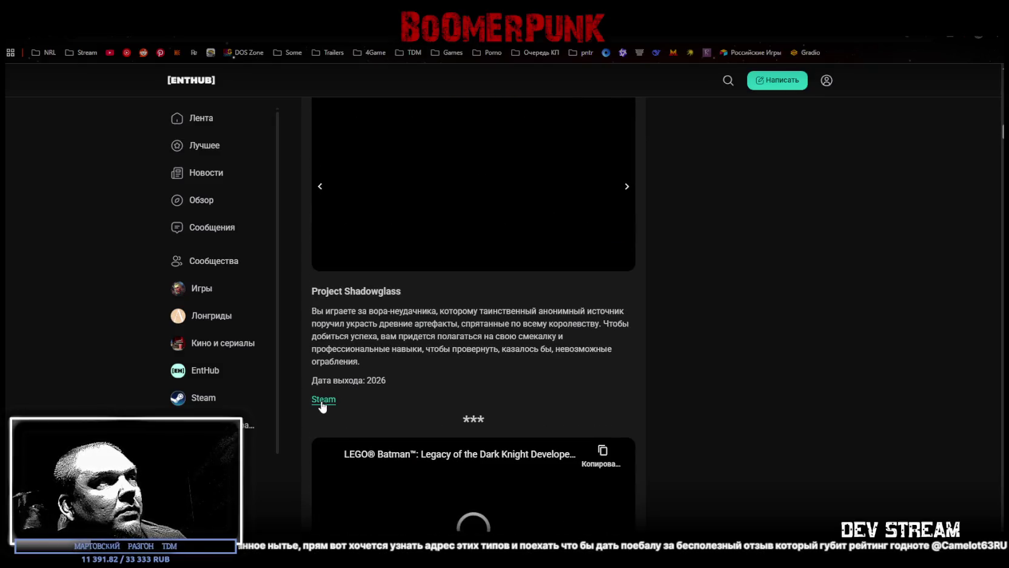
pyautogui.click(324, 399)
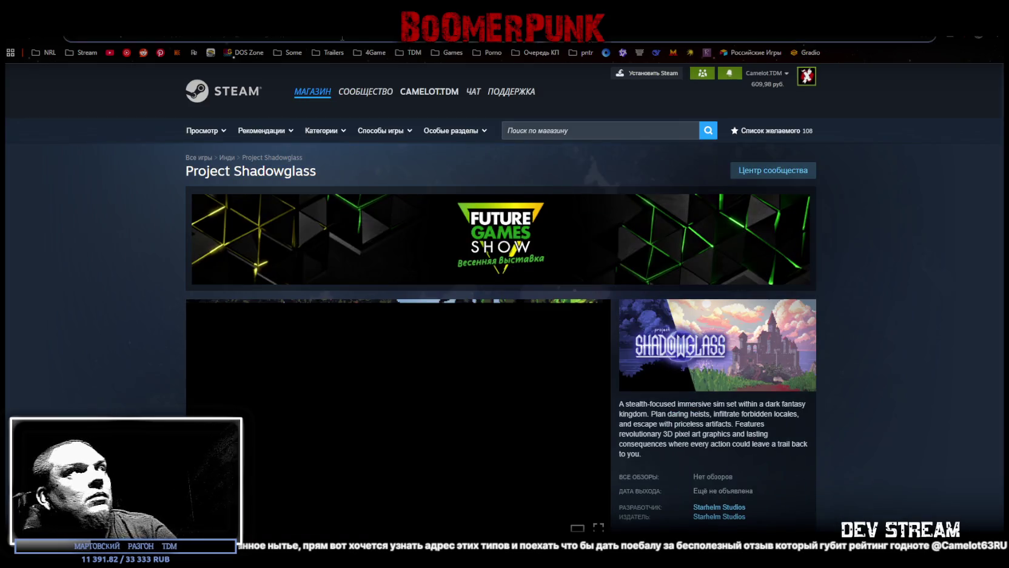
pyautogui.click(342, 38)
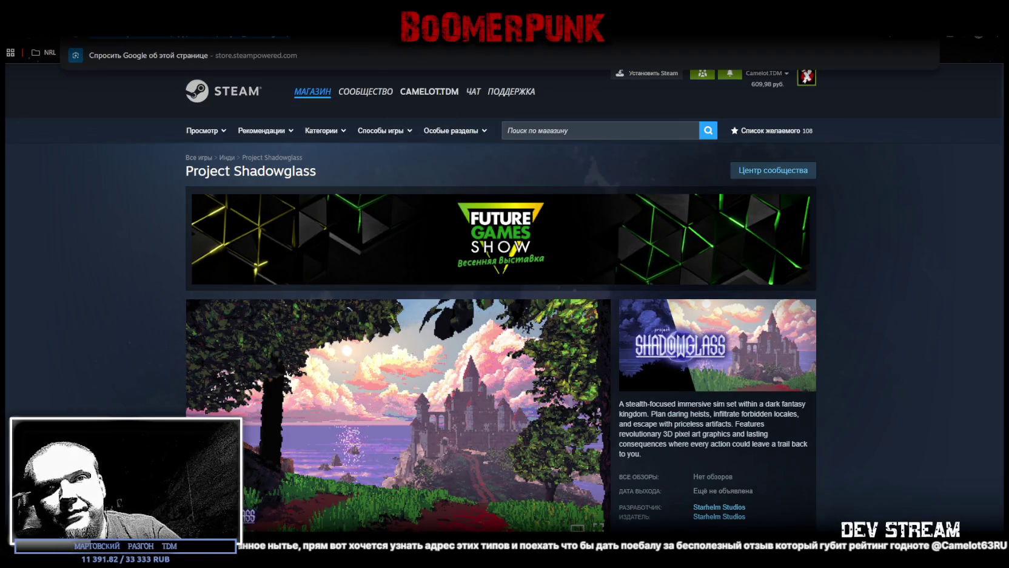
pyautogui.press('Escape')
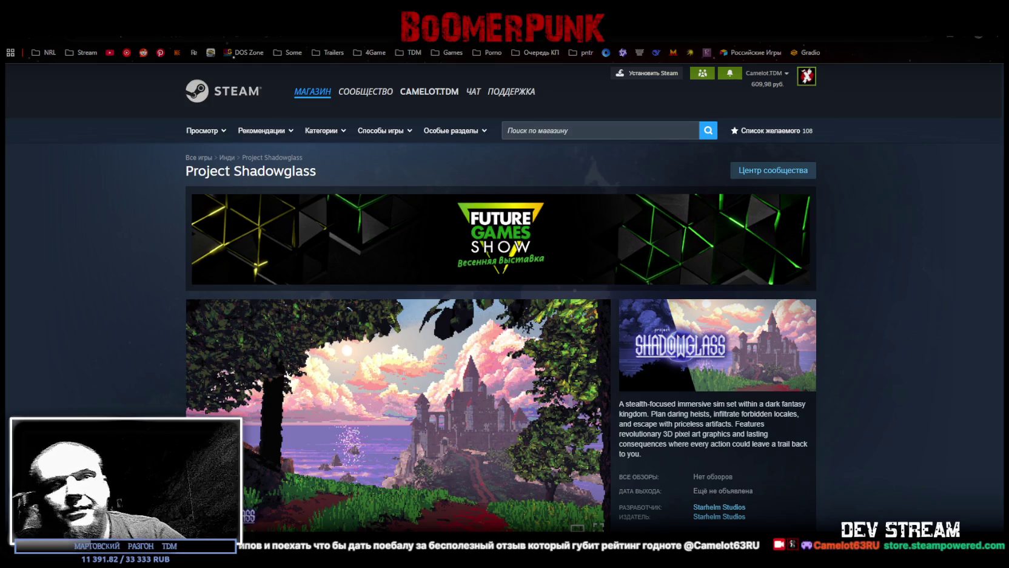
pyautogui.hotkey('ctrl', 'Tab')
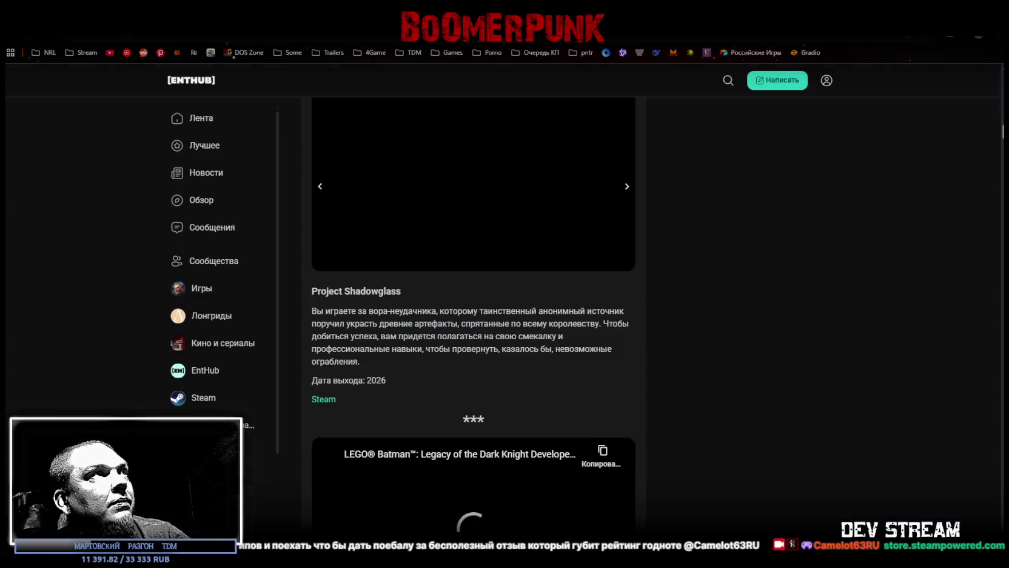
pyautogui.scroll(-1, 614, 368)
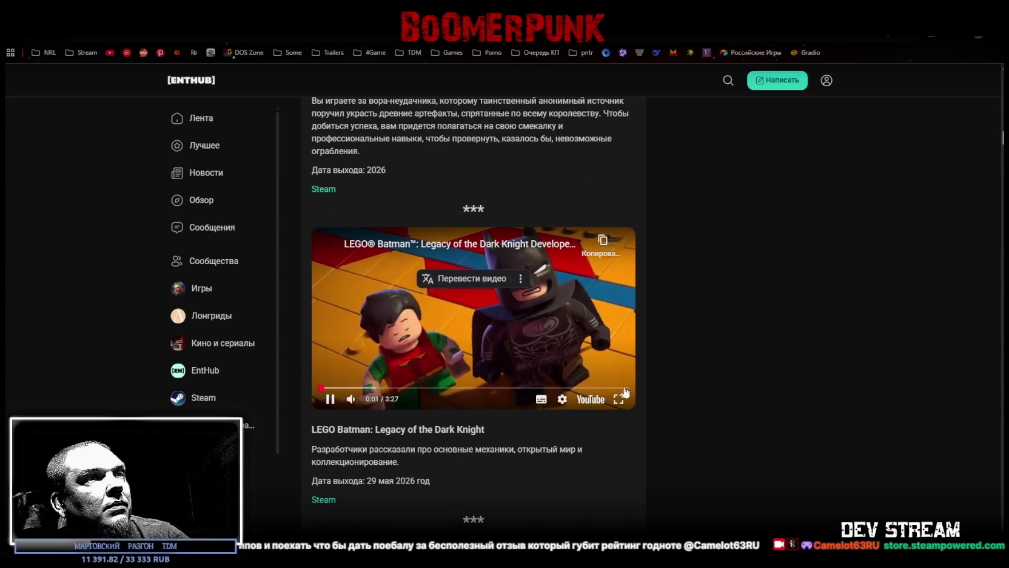
# Watch the LEGO Batman developer video full-screen, then exit and pause it at 1:06
pyautogui.click(618, 400)
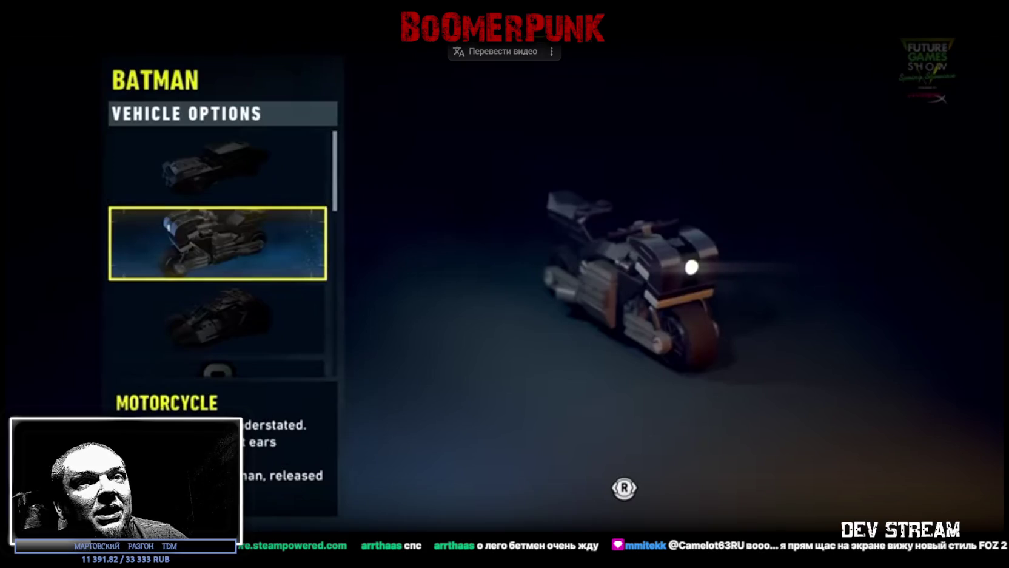
pyautogui.press('Escape')
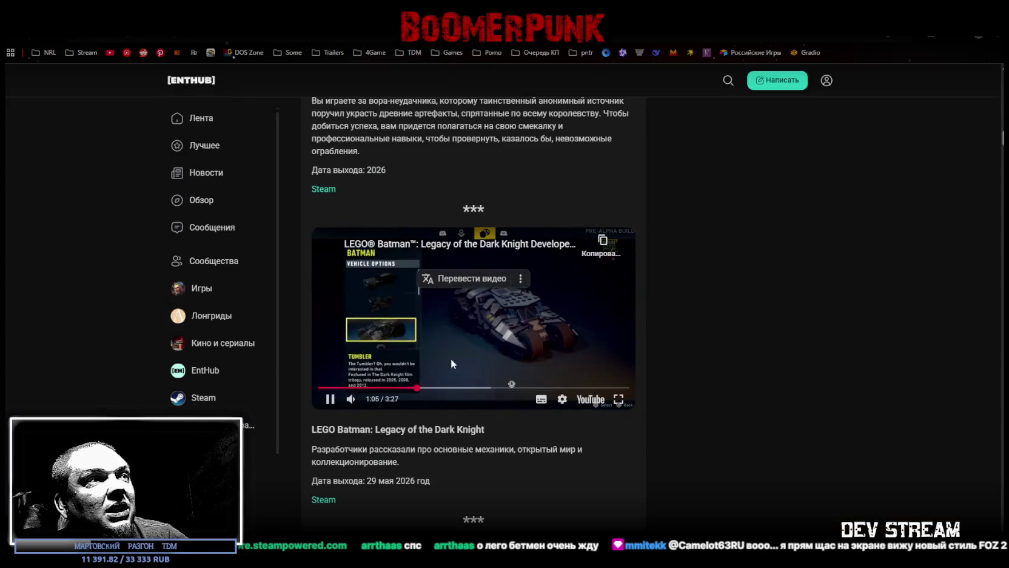
pyautogui.press('space')
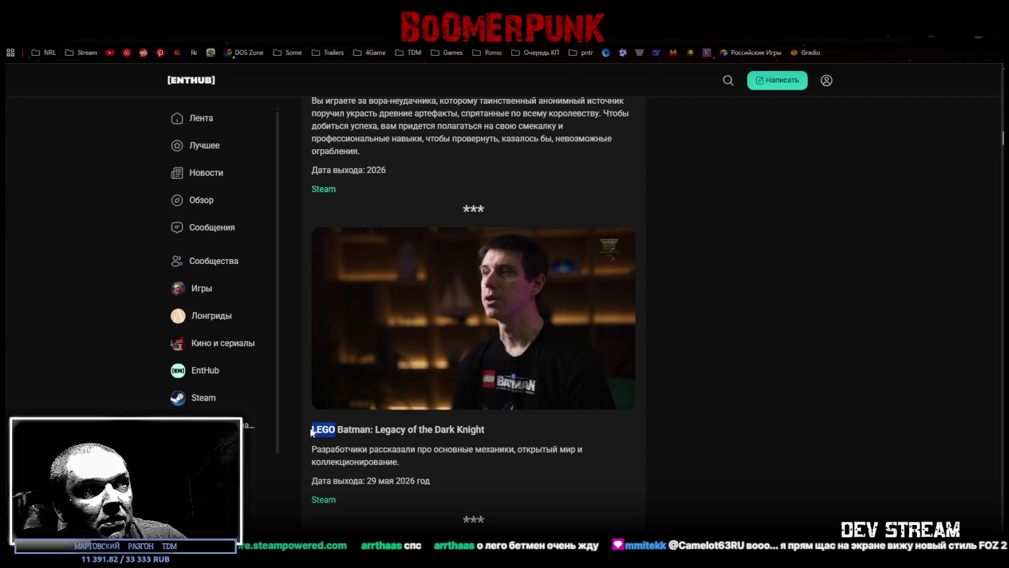
# Scroll past the LEGO Batman entry and start the Boiling Point | Ready or Not trailer embed
pyautogui.moveTo(394, 404)
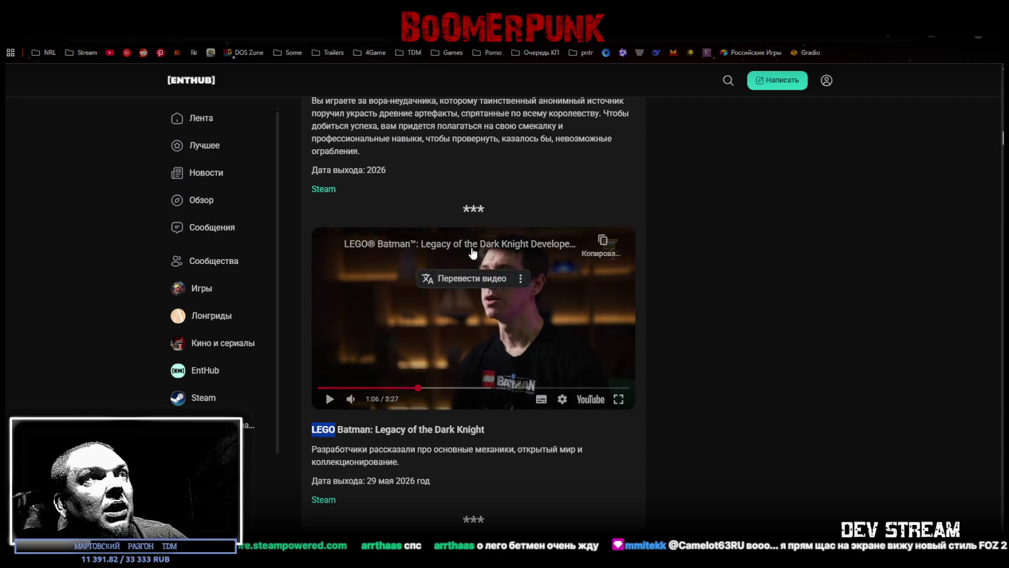
pyautogui.scroll(3, 546, 303)
pyautogui.scroll(-6, 550, 398)
pyautogui.scroll(3, 536, 286)
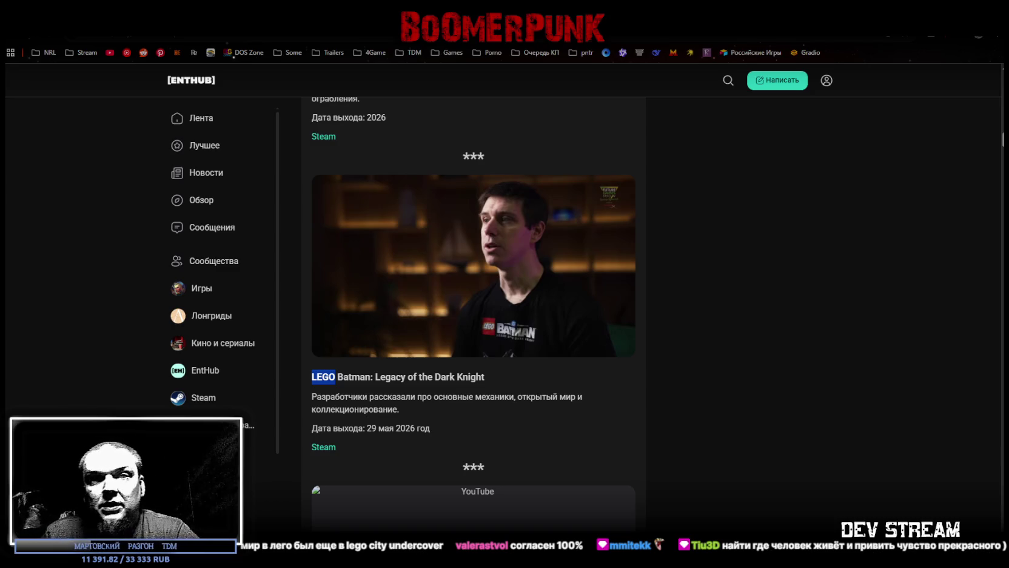
pyautogui.moveTo(510, 283)
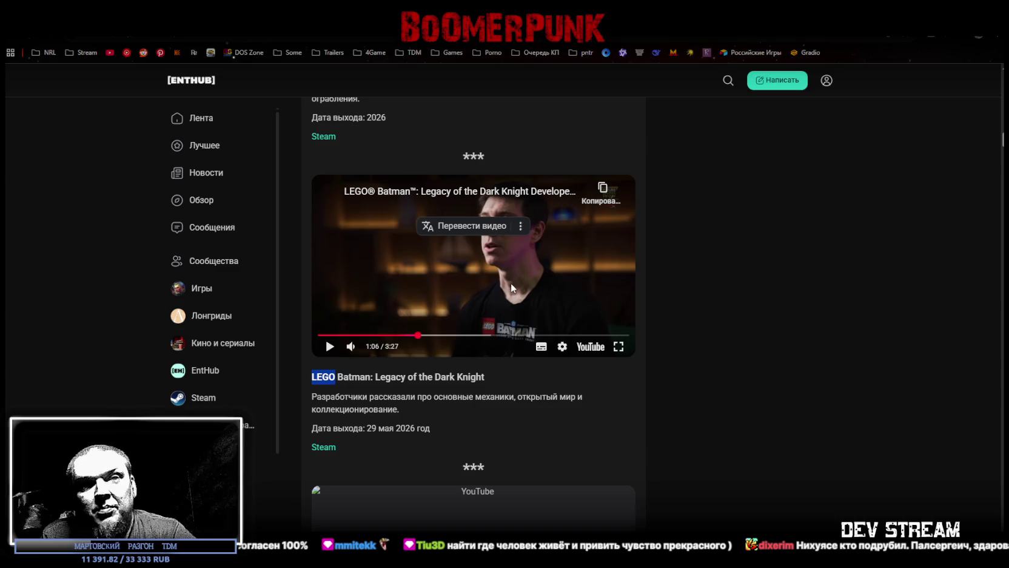
pyautogui.scroll(-4, 648, 396)
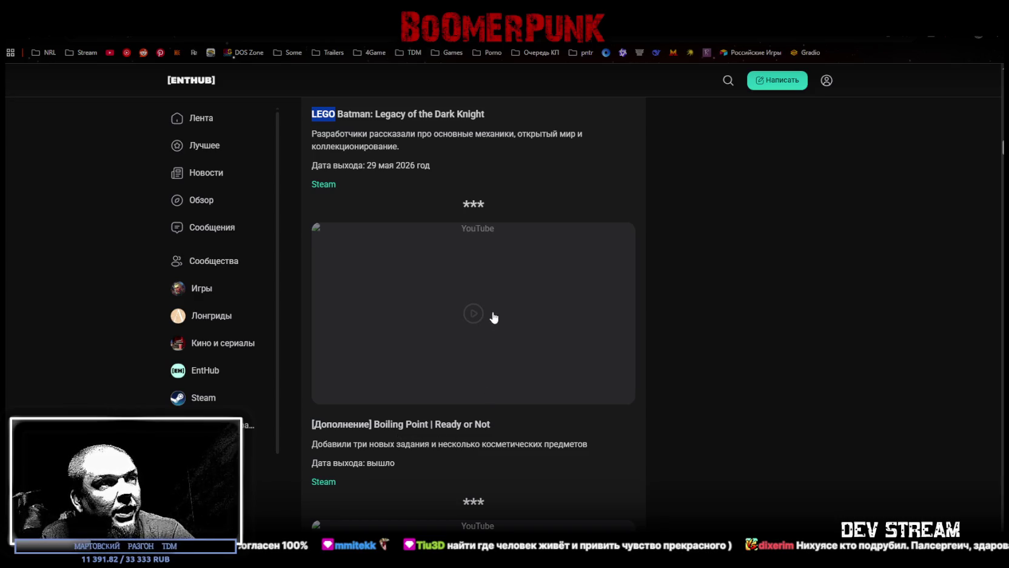
pyautogui.click(472, 314)
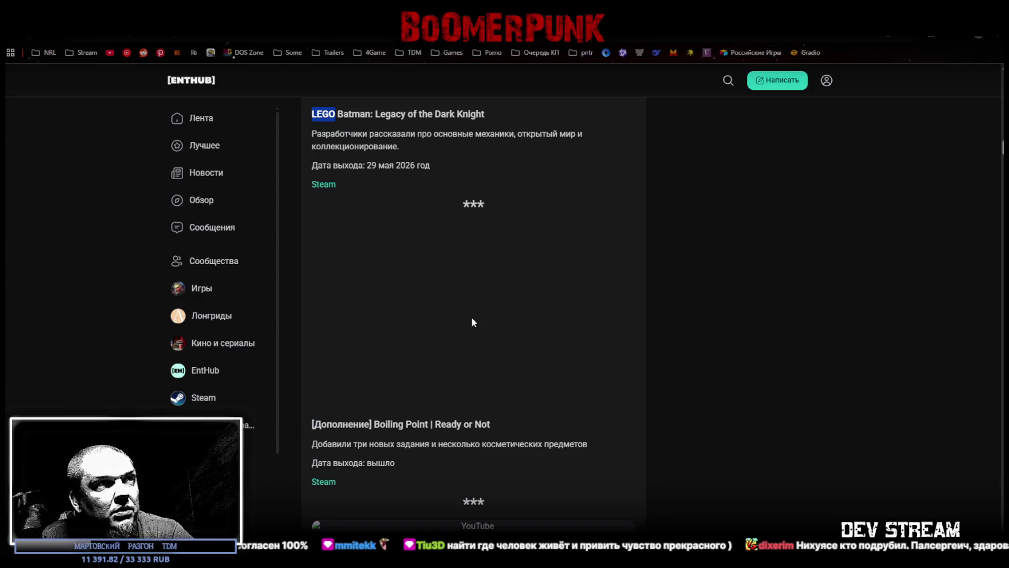
# Watch the Ready or Not Boiling Point trailer full-screen to the end, pausing once midway
pyautogui.click(619, 394)
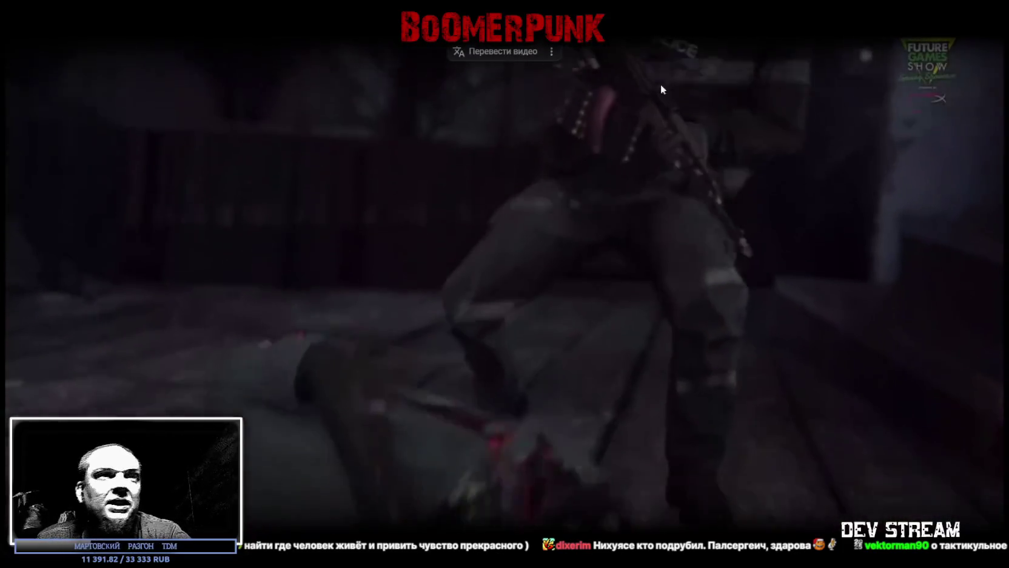
pyautogui.click(701, 238)
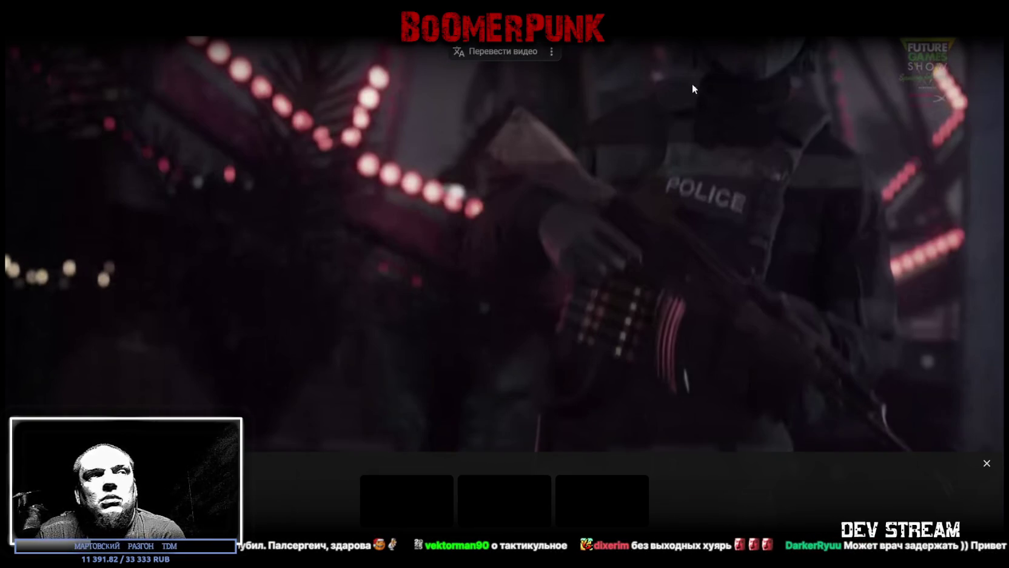
pyautogui.click(511, 307)
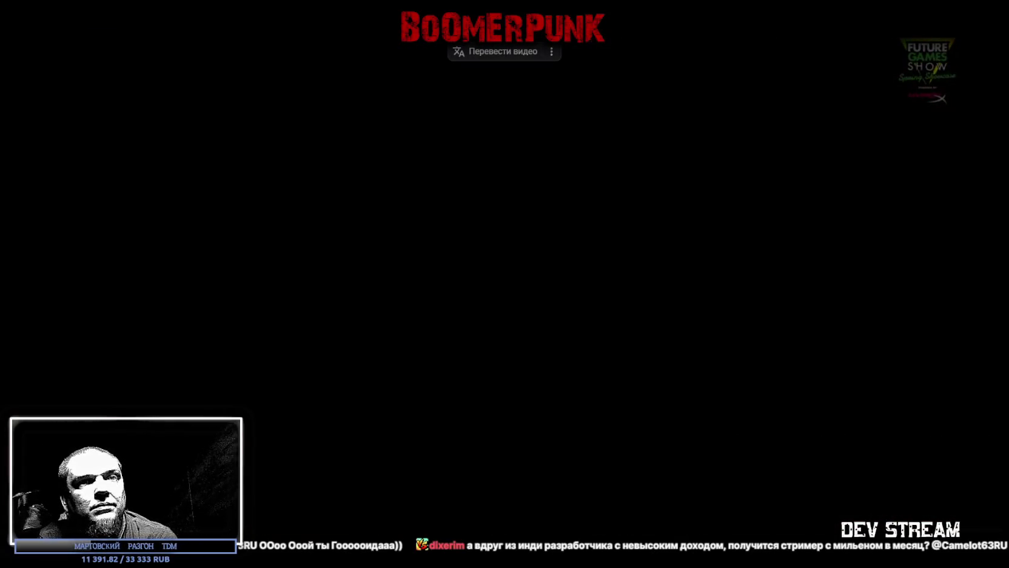
pyautogui.press('Escape')
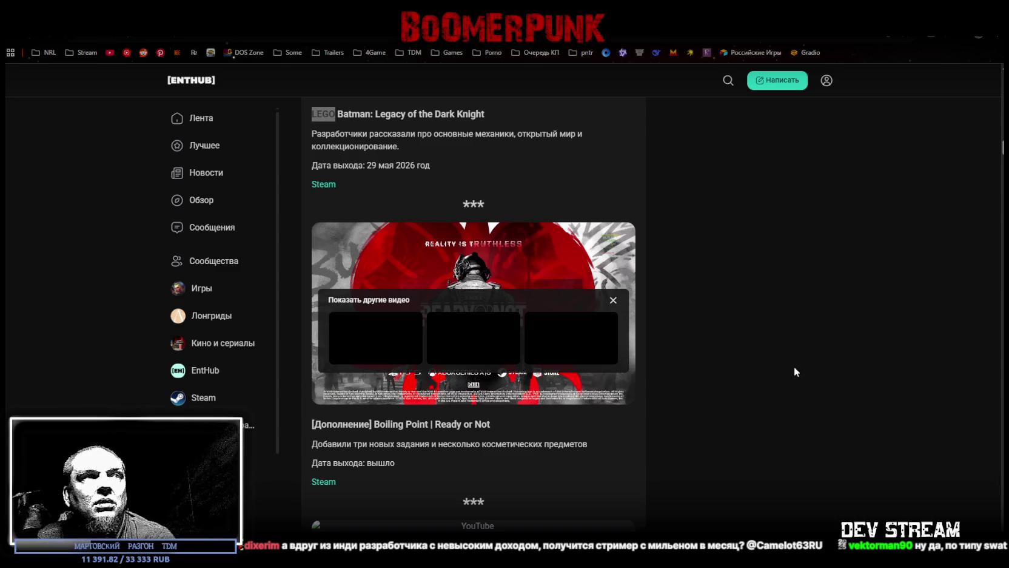
# Scroll down to Defender of the Crown Remastered and load its 1:01 reveal trailer
pyautogui.scroll(-3, 643, 470)
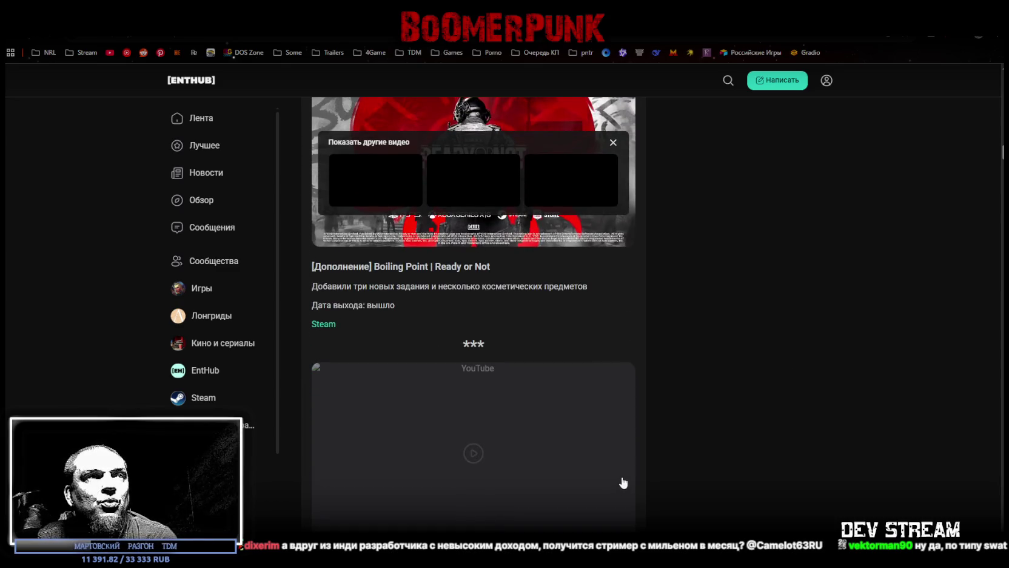
pyautogui.scroll(-3, 623, 481)
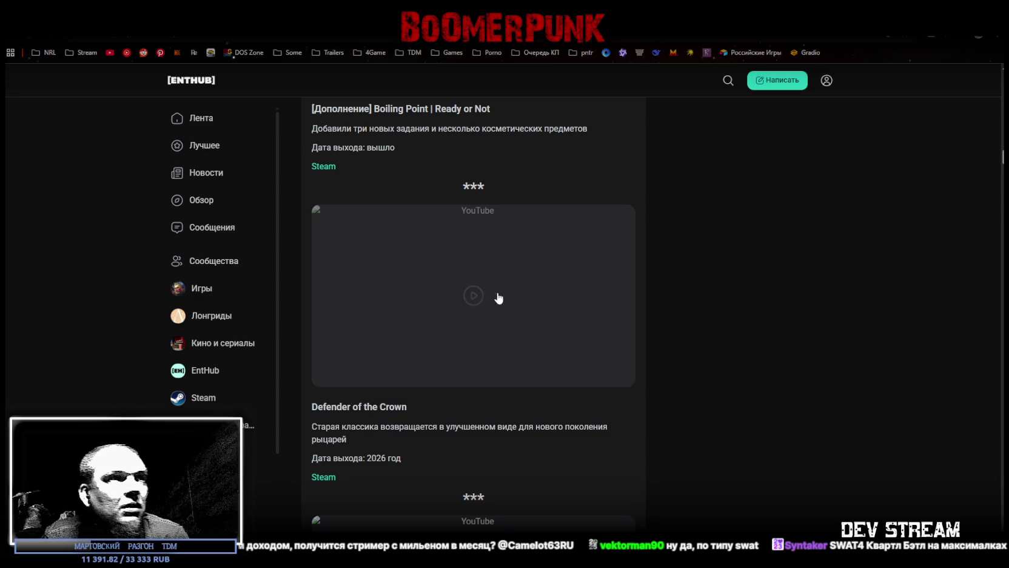
pyautogui.click(475, 293)
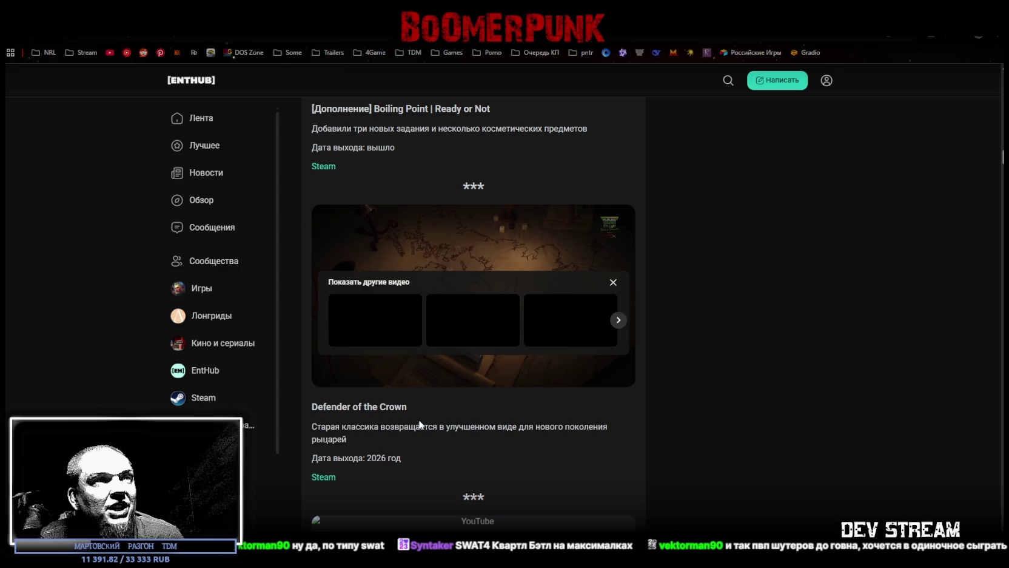
# Start the Defender of the Crown Remastered reveal trailer in full screen and pause it partway
pyautogui.moveTo(355, 388)
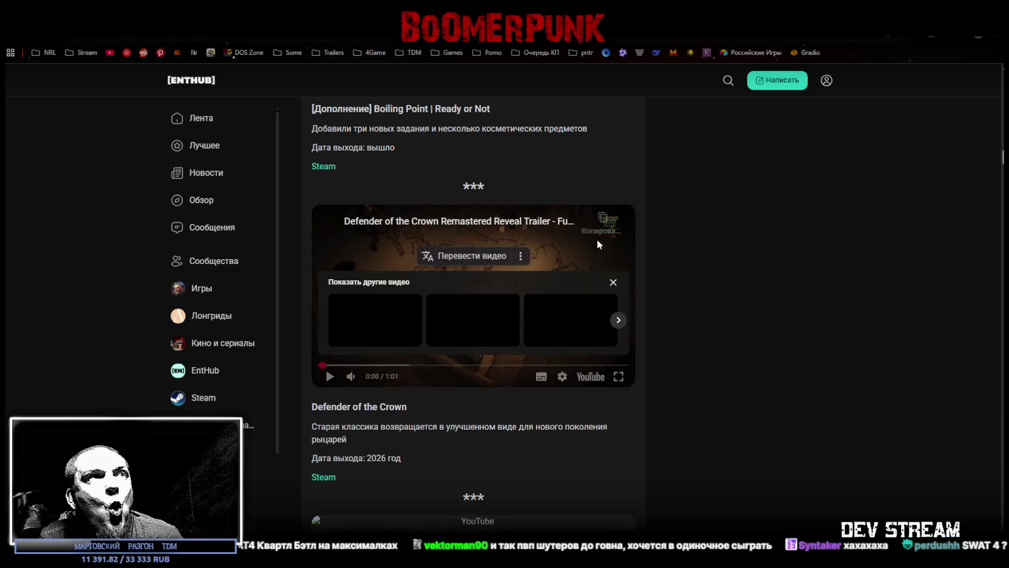
pyautogui.click(330, 376)
pyautogui.click(618, 376)
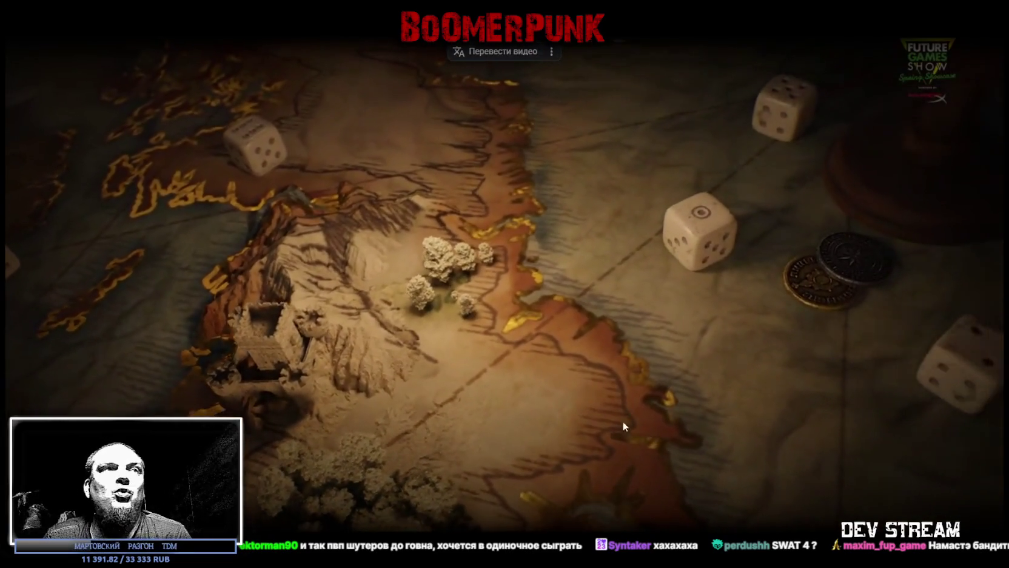
pyautogui.click(641, 460)
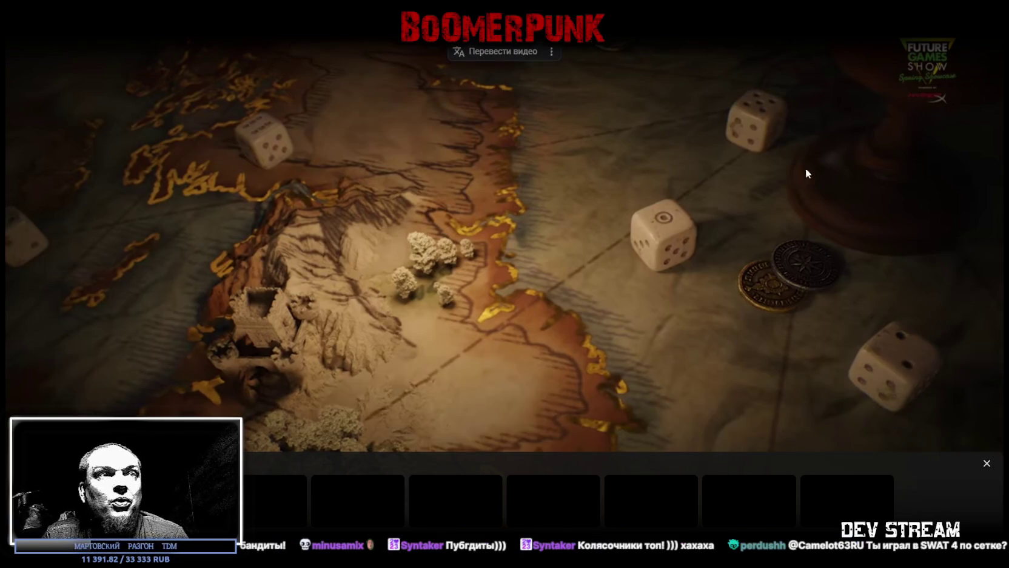
# Hide the suggested videos, let the trailer finish, and exit full screen to the article
pyautogui.click(986, 463)
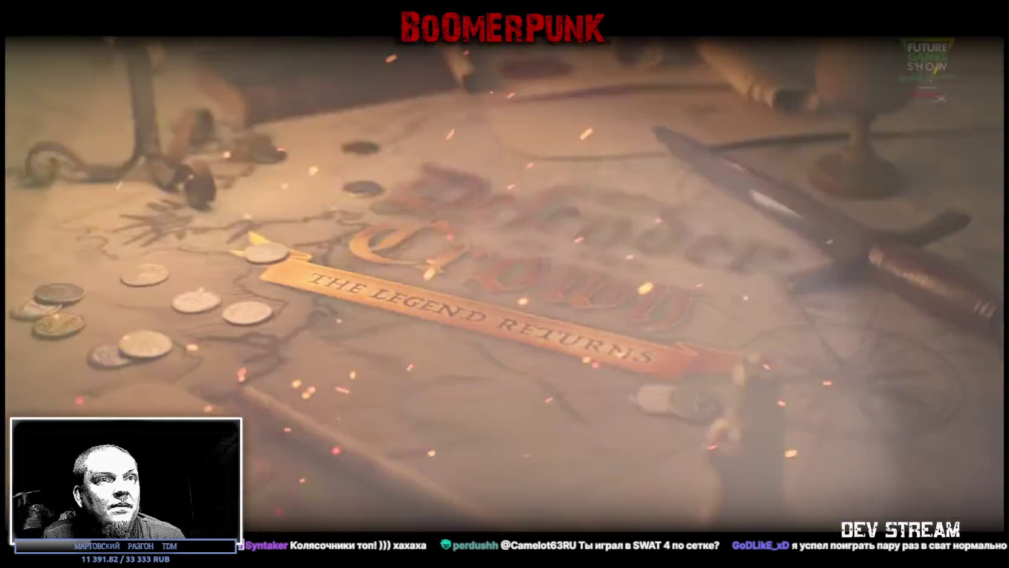
pyautogui.press('Escape')
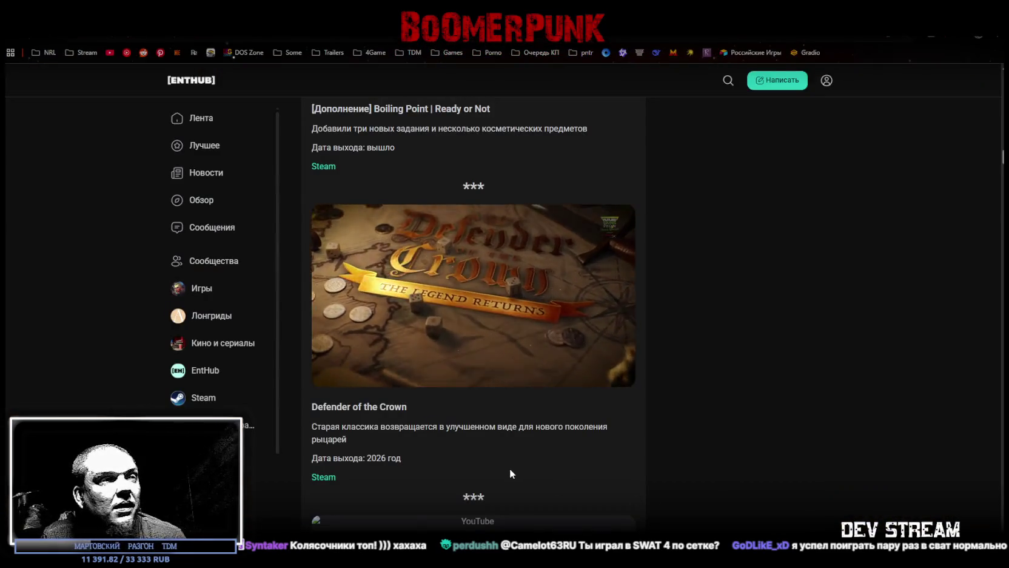
# Scroll to the Adorable Adventures entry (Boris the piglet, 30 April 2026) and load its trailer
pyautogui.scroll(-3, 510, 467)
pyautogui.scroll(2, 485, 424)
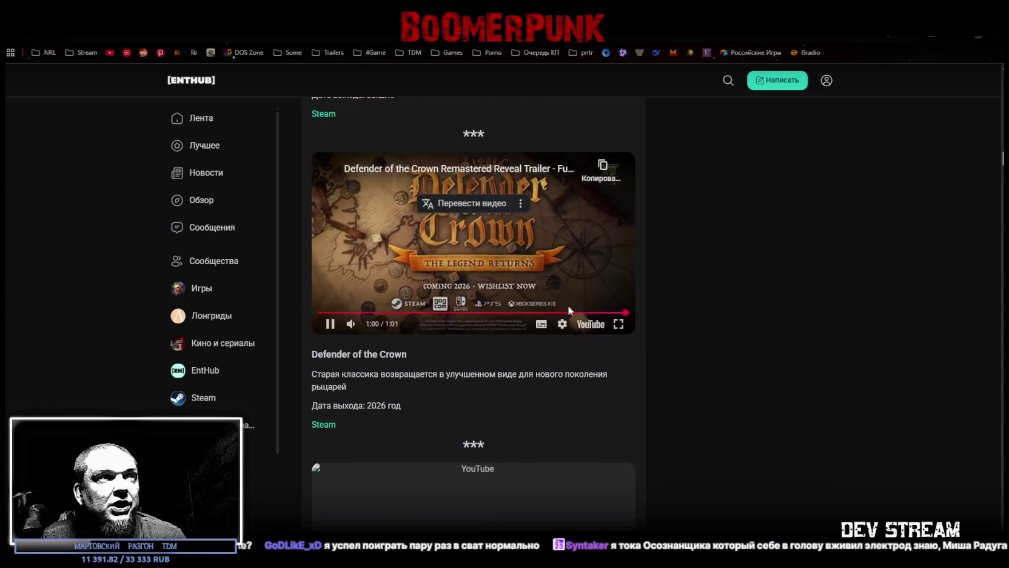
pyautogui.scroll(-4, 637, 448)
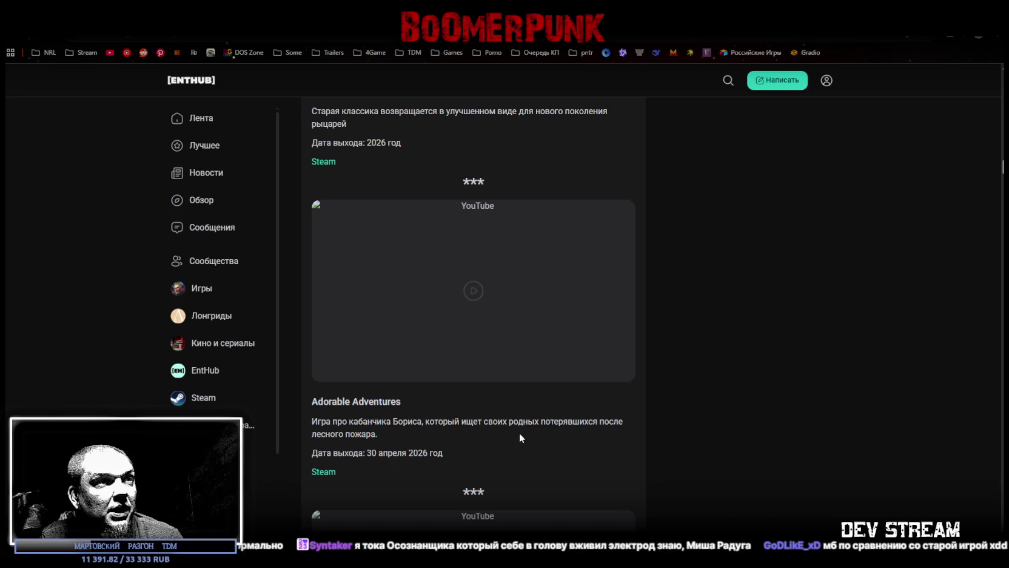
pyautogui.click(467, 294)
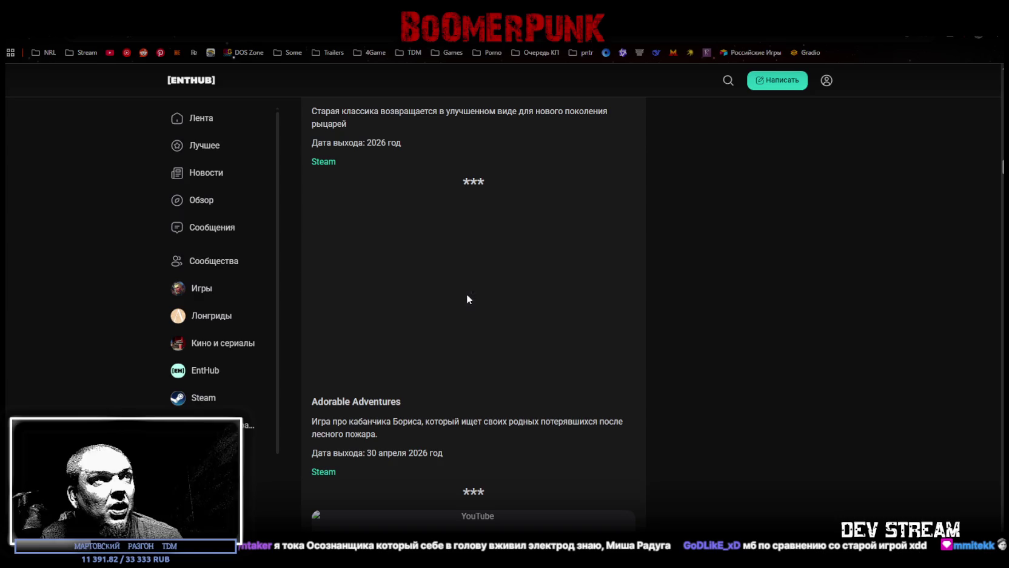
# Play the Adorable Adventures trailer full screen to its April 30th 2026 closing card, then exit
pyautogui.click(618, 372)
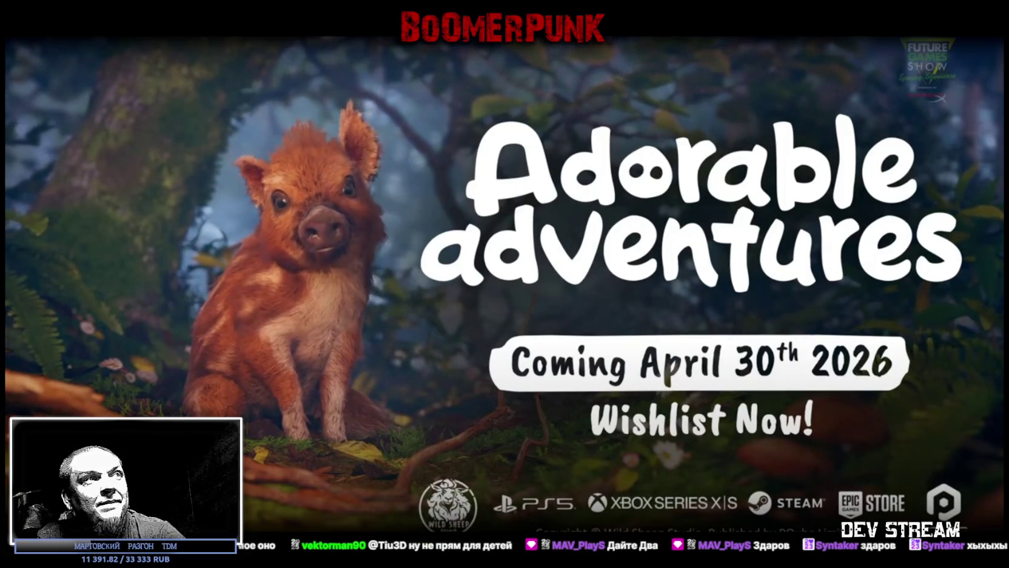
pyautogui.press('Escape')
# Scroll down to the Unboxing Mr. Coo entry and start its trailer embed
pyautogui.scroll(-3, 690, 361)
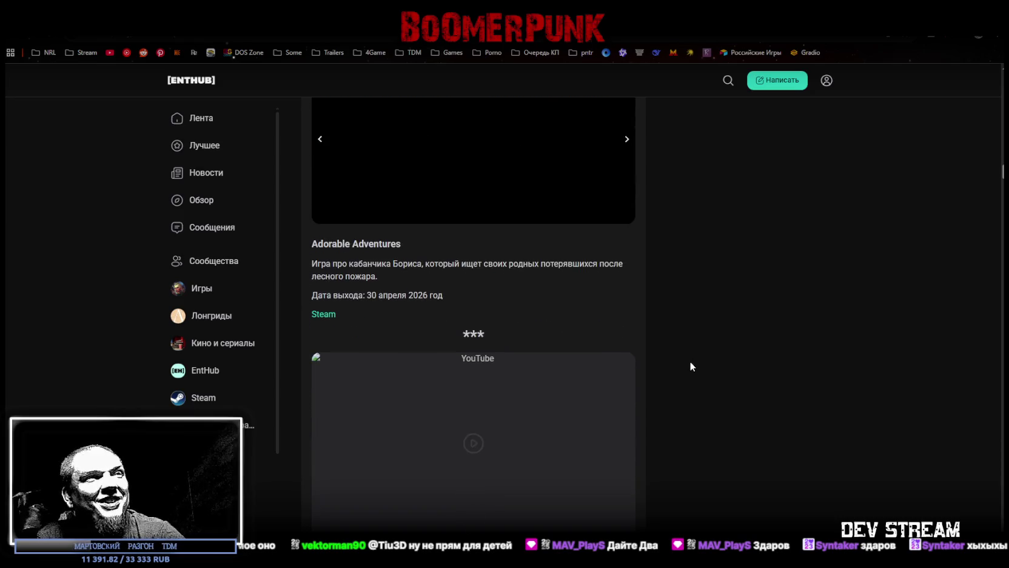
pyautogui.scroll(-3, 539, 311)
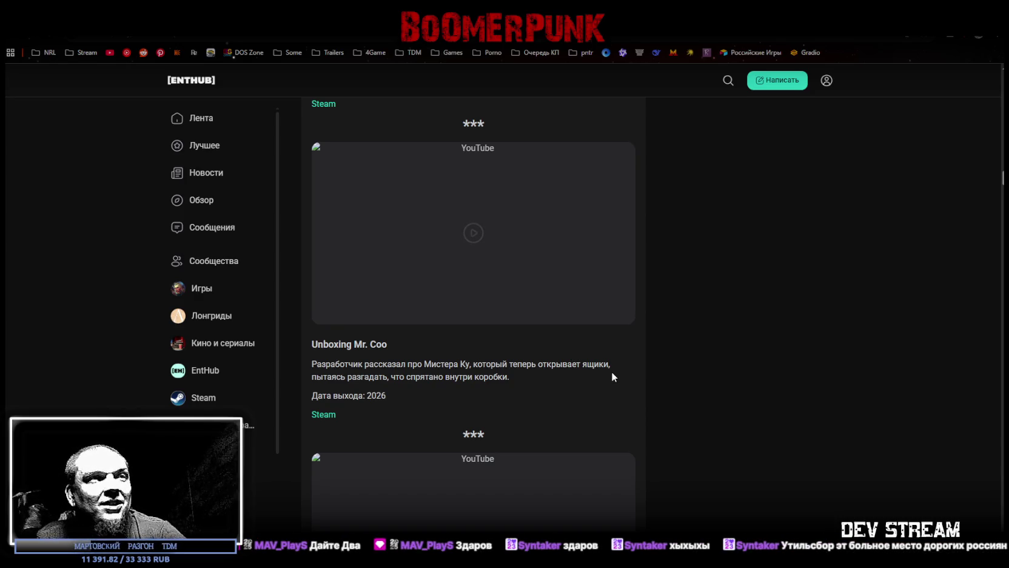
pyautogui.click(469, 233)
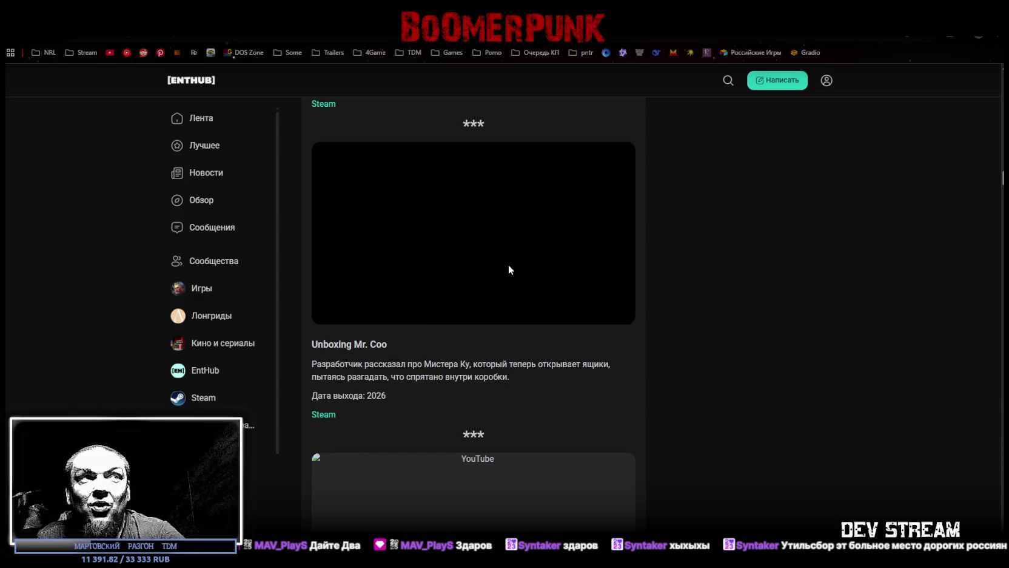
# Watch the Unboxing Mr. Coo developer overview full screen to 1:07, then exit to the embed
pyautogui.click(618, 314)
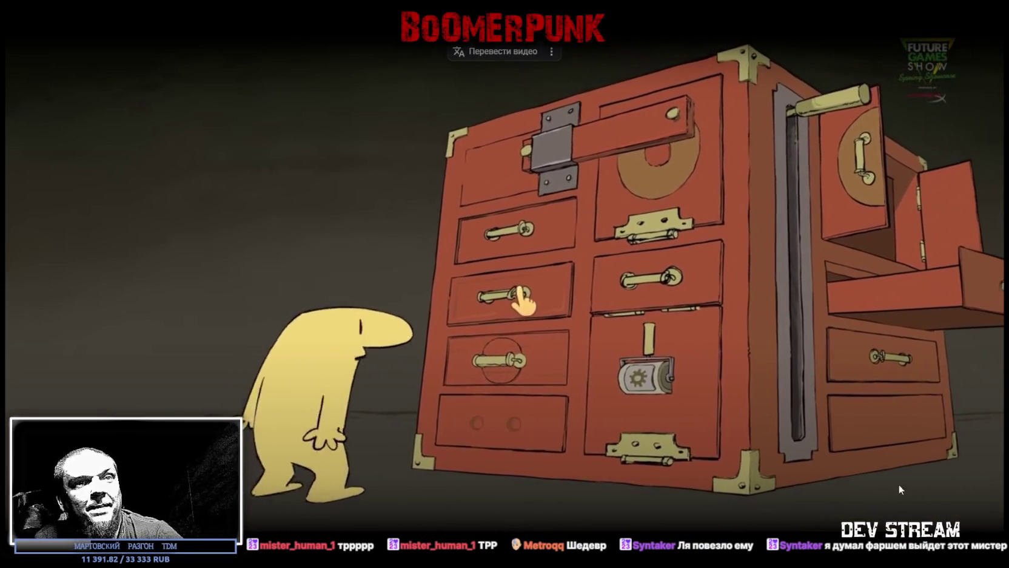
pyautogui.press('Escape')
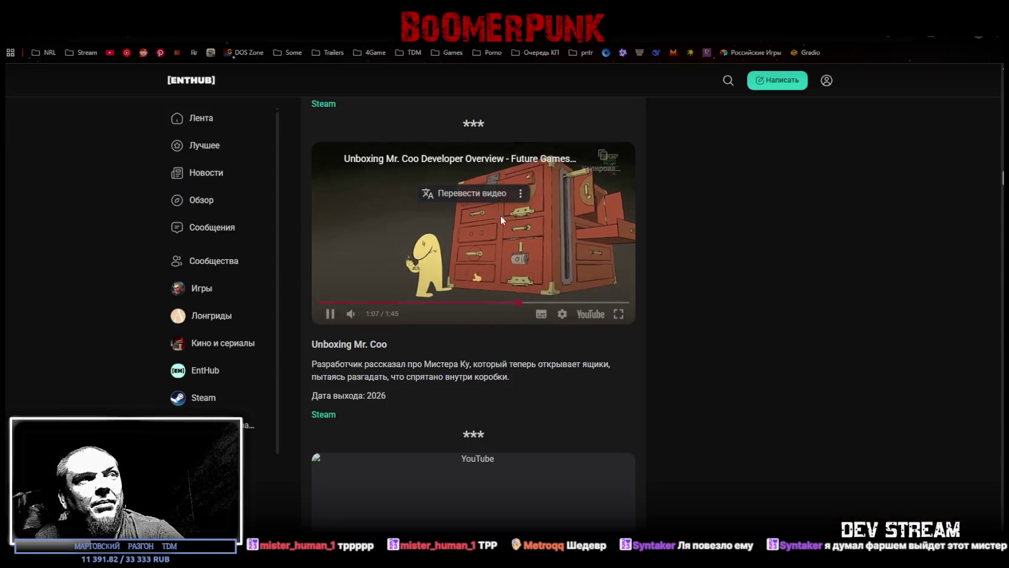
# Pause the Unboxing Mr. Coo trailer
pyautogui.click(495, 178)
pyautogui.scroll(-5, 673, 313)
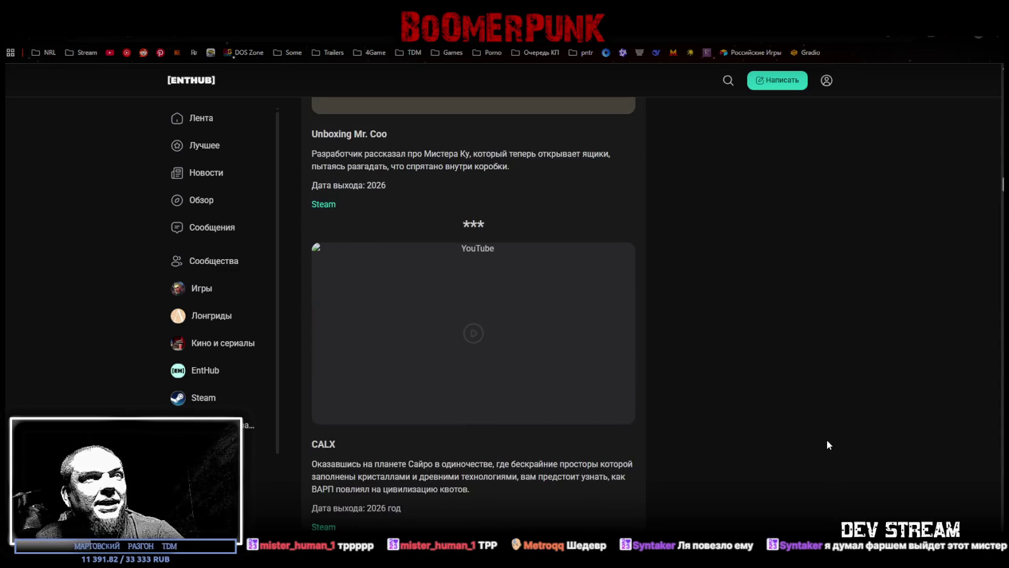
pyautogui.scroll(1, 703, 394)
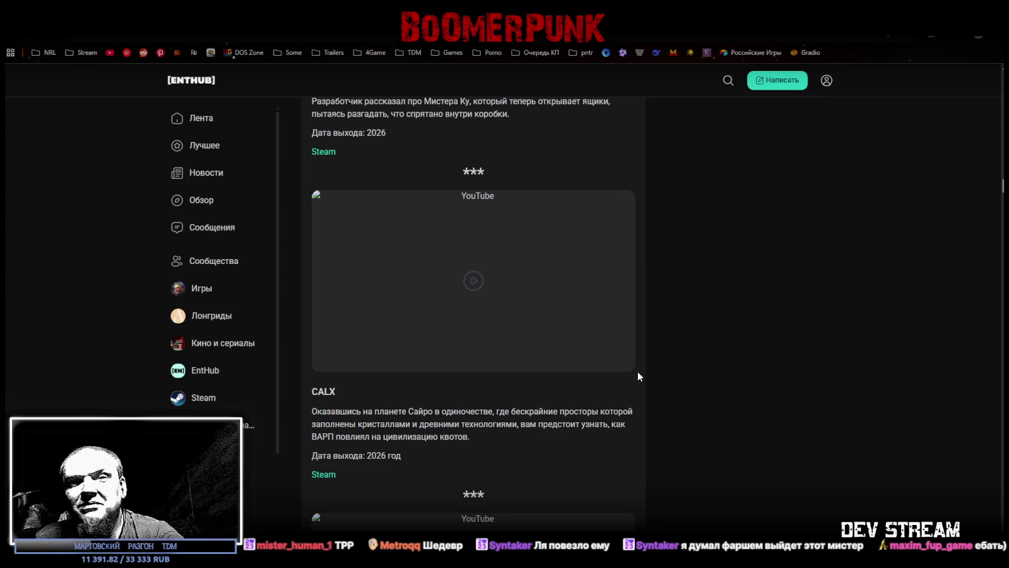
# Load the CALX gameplay trailer and switch it to full screen
pyautogui.click(473, 275)
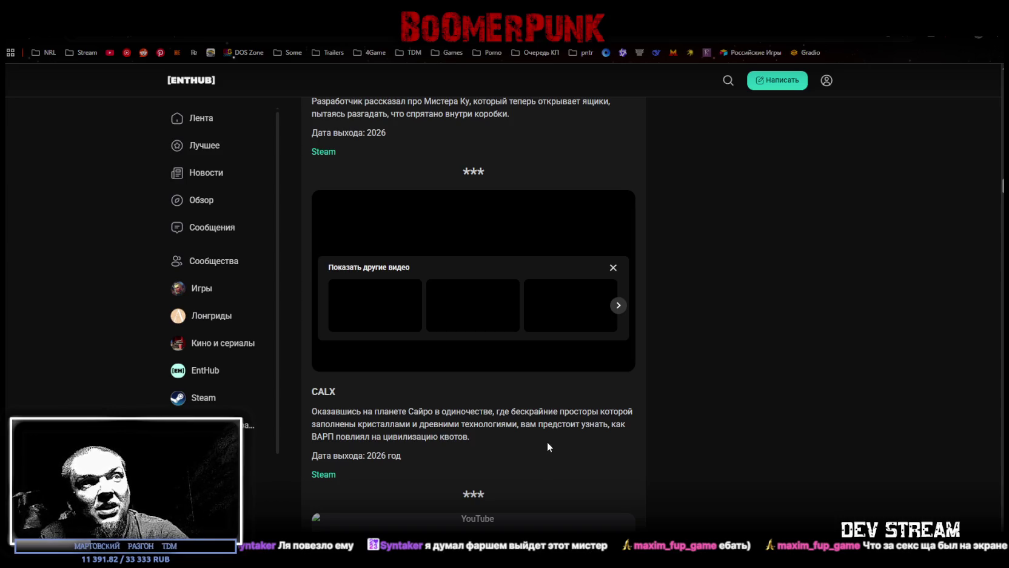
pyautogui.moveTo(476, 369)
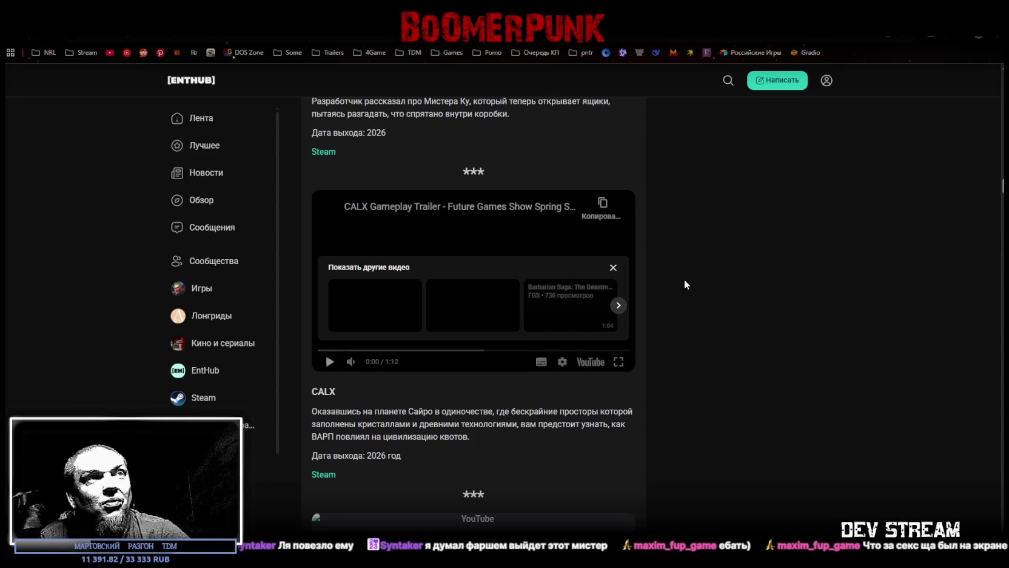
pyautogui.click(619, 361)
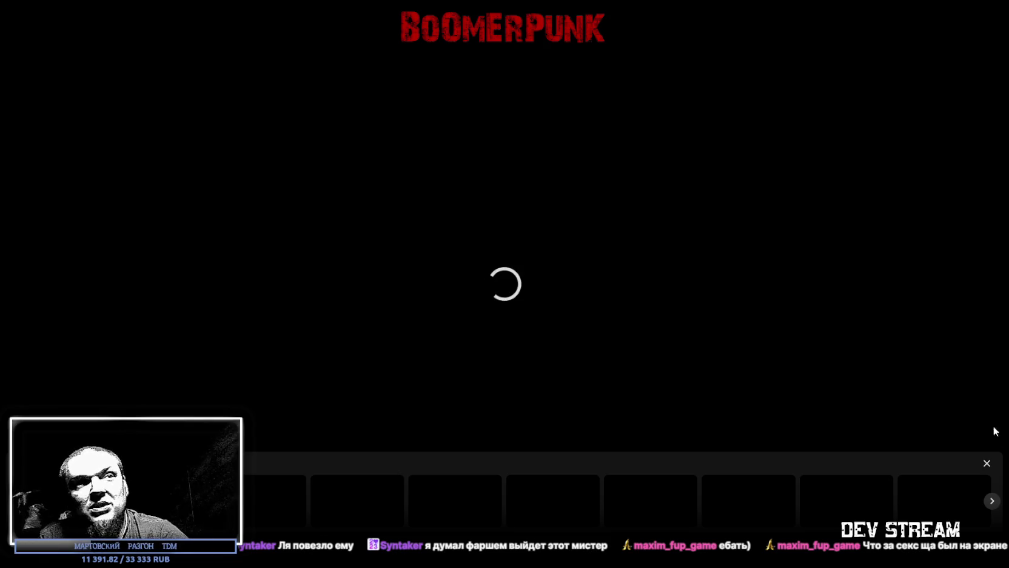
# Exit the full-screen CALX player and open Unboxing Mr. Coo's Steam store page
pyautogui.press('Escape')
pyautogui.scroll(4, 316, 169)
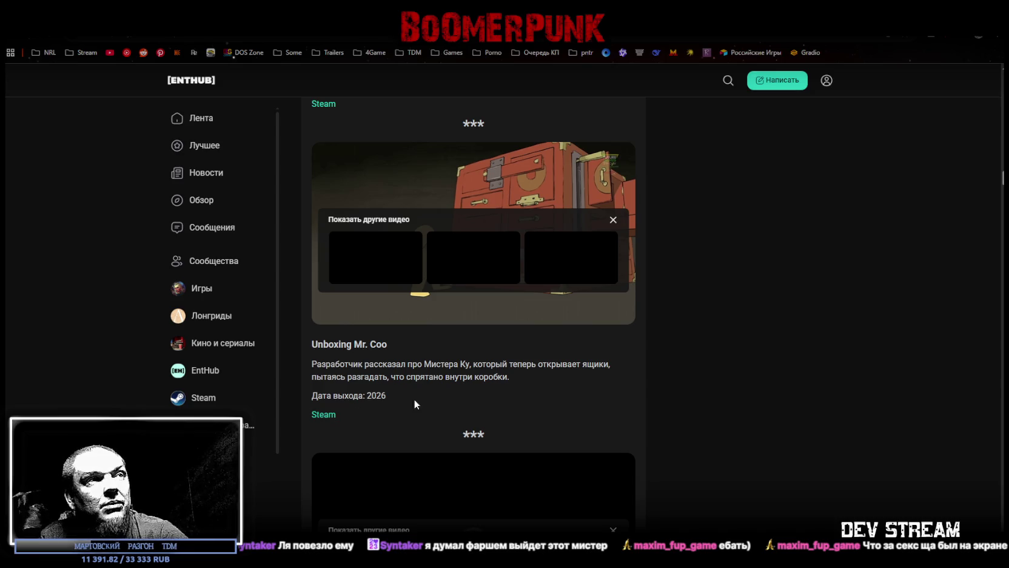
pyautogui.click(323, 414)
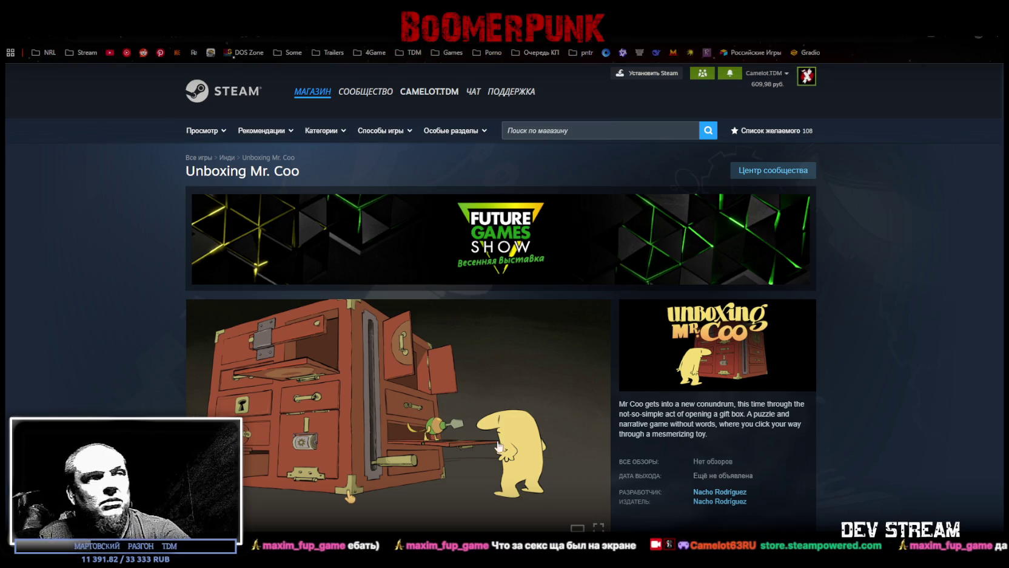
# Skim the Unboxing Mr. Coo Steam description, then close the tab to return to the article
pyautogui.scroll(-8, 413, 428)
pyautogui.scroll(3, 436, 377)
pyautogui.scroll(-3, 512, 366)
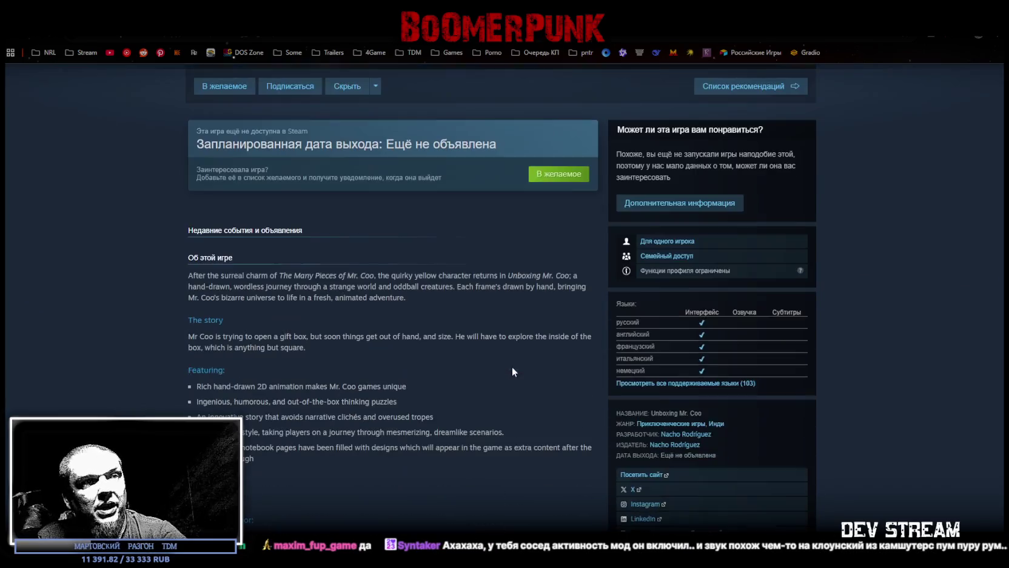
pyautogui.scroll(1, 712, 376)
pyautogui.scroll(10, 711, 427)
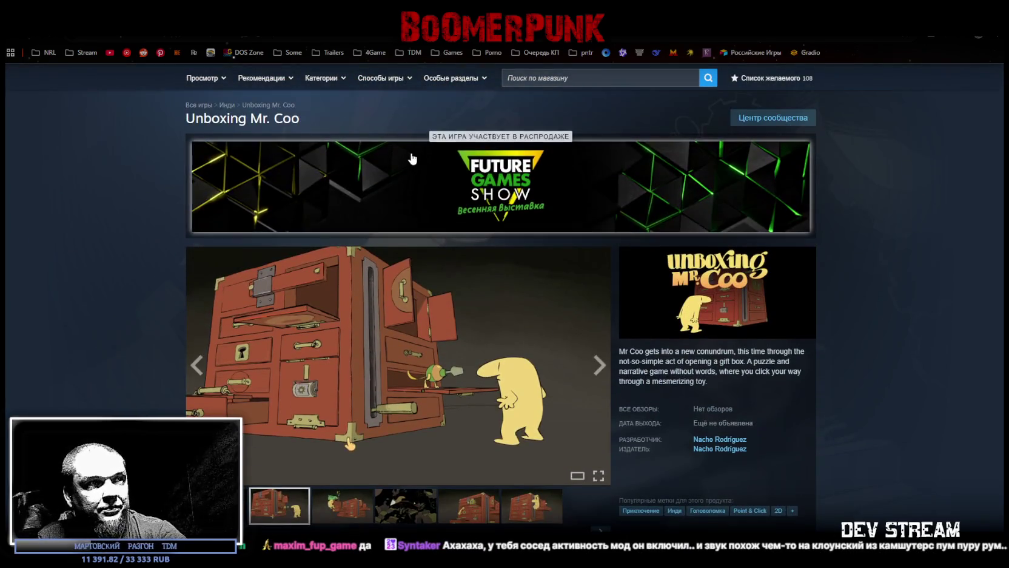
pyautogui.hotkey('ctrl', 'w')
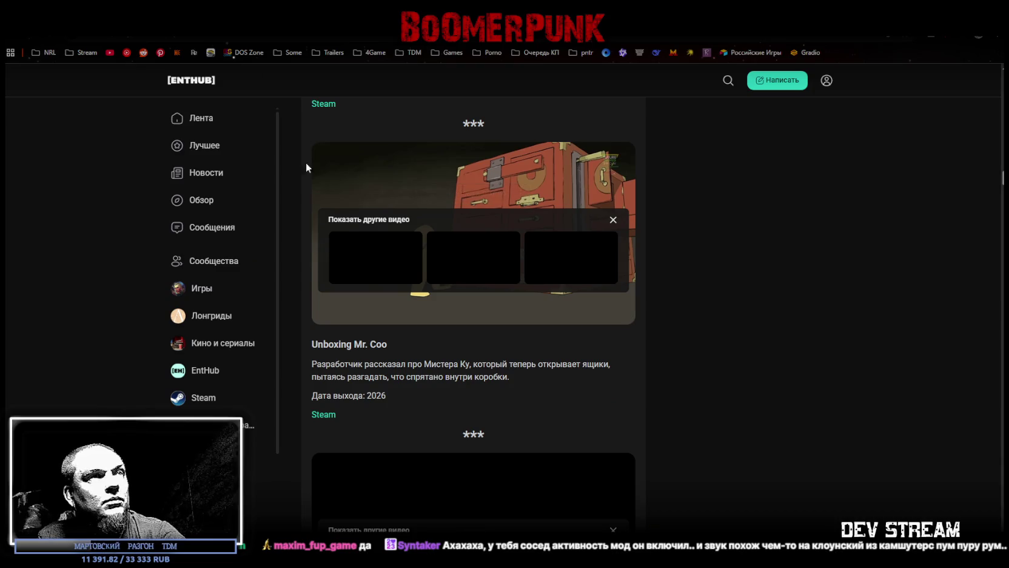
# Reload the article with F5 and play the CALX gameplay trailer in full screen
pyautogui.scroll(-5, 514, 354)
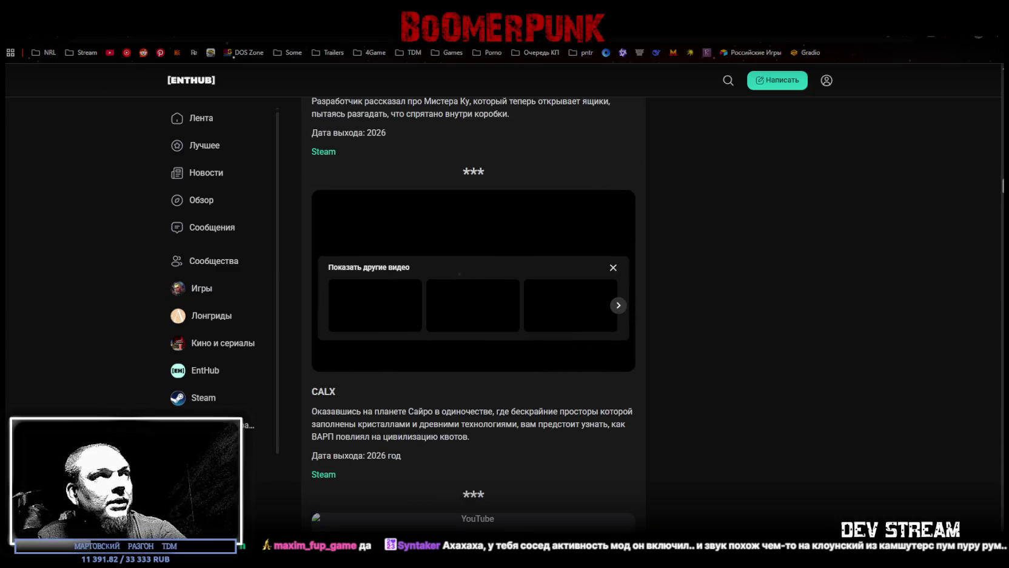
pyautogui.press('F5')
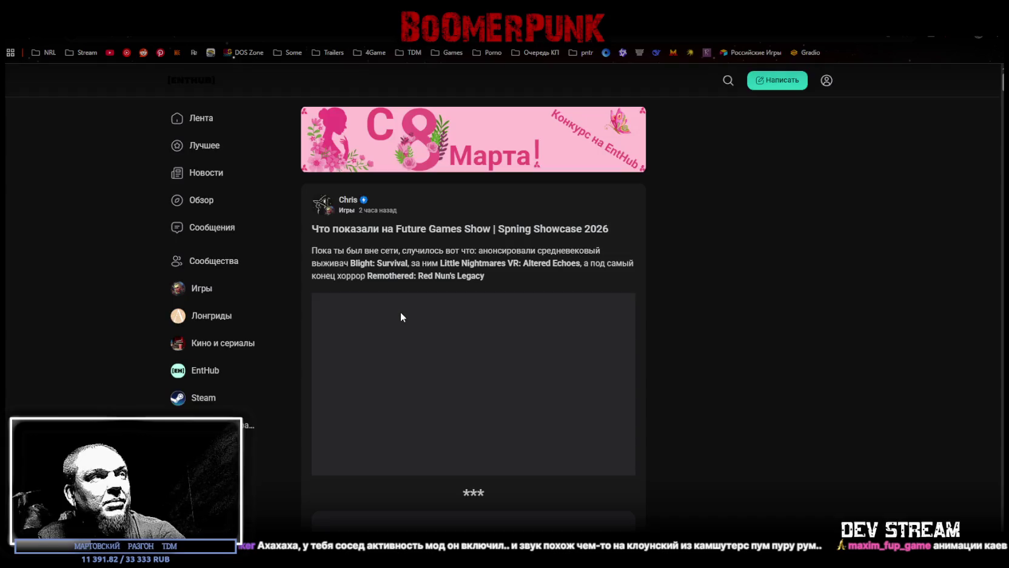
pyautogui.click(473, 232)
pyautogui.click(617, 308)
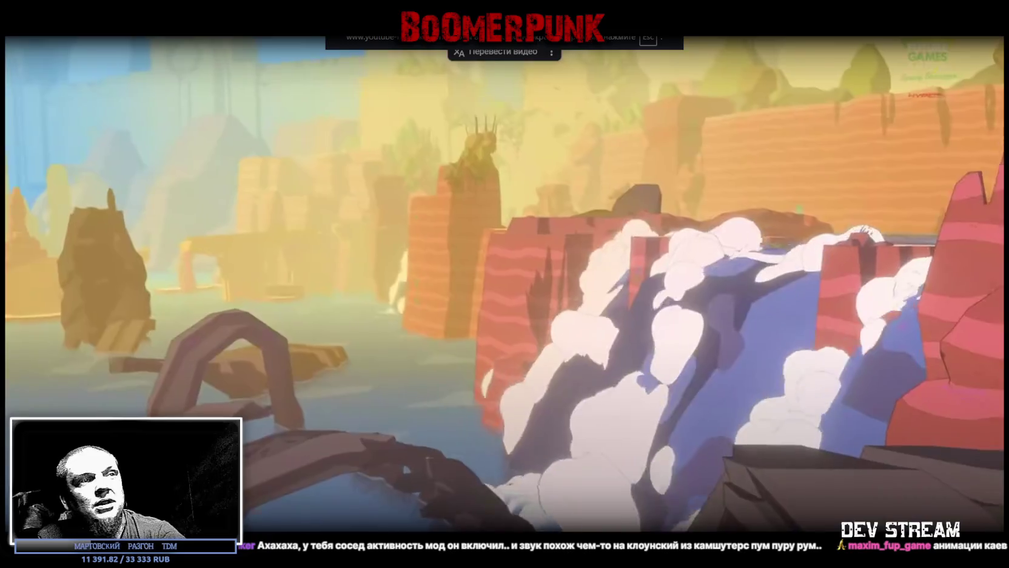